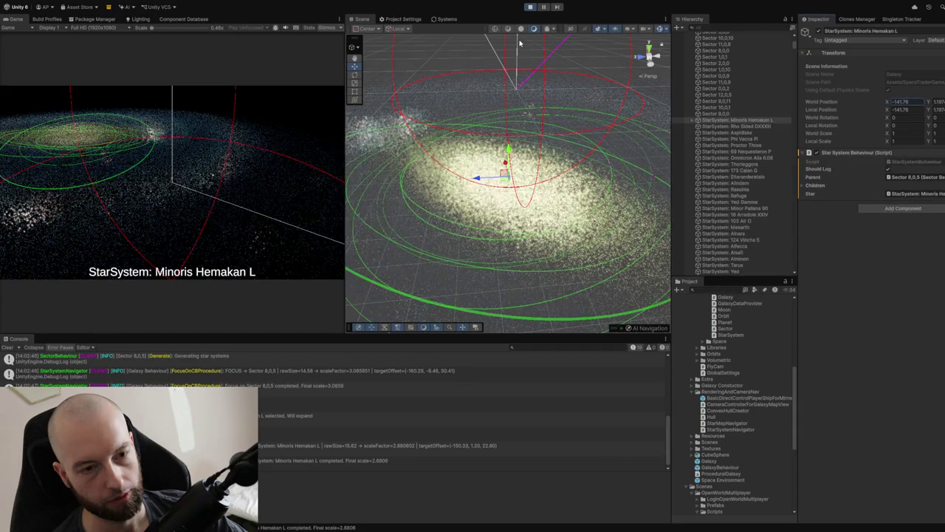
# Stop the galaxy test, swap LoginScene into the Scene view and start Play
pyautogui.click(530, 6)
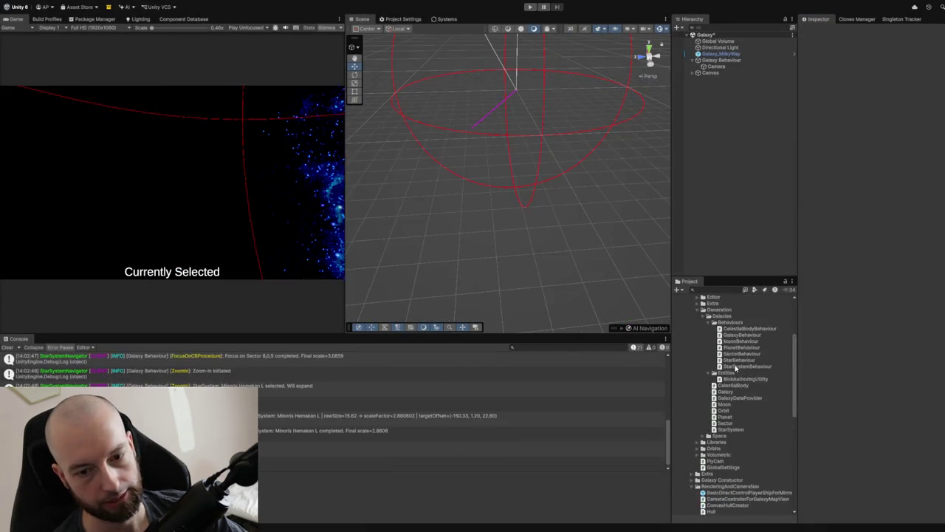
pyautogui.click(720, 373)
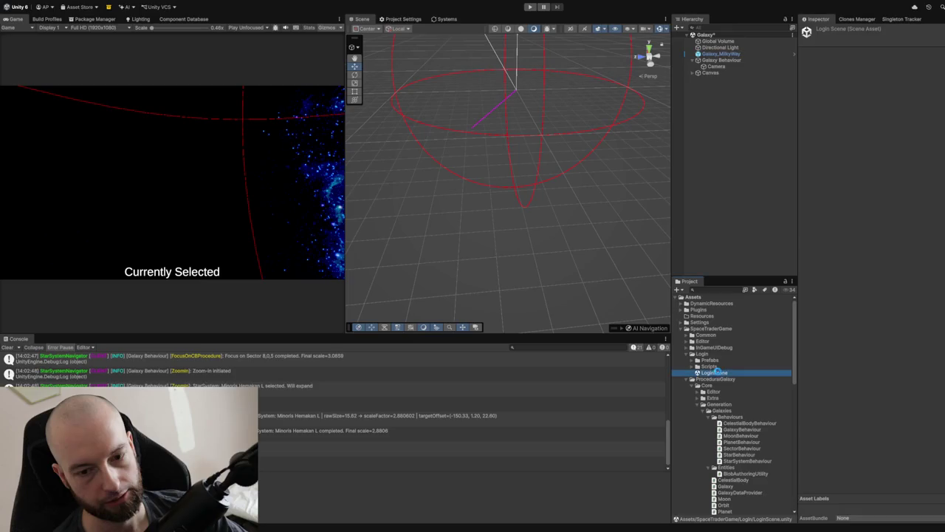
pyautogui.moveTo(488, 286)
pyautogui.mouseDown()
pyautogui.moveTo(477, 266)
pyautogui.moveTo(505, 114)
pyautogui.mouseUp()
pyautogui.click(531, 7)
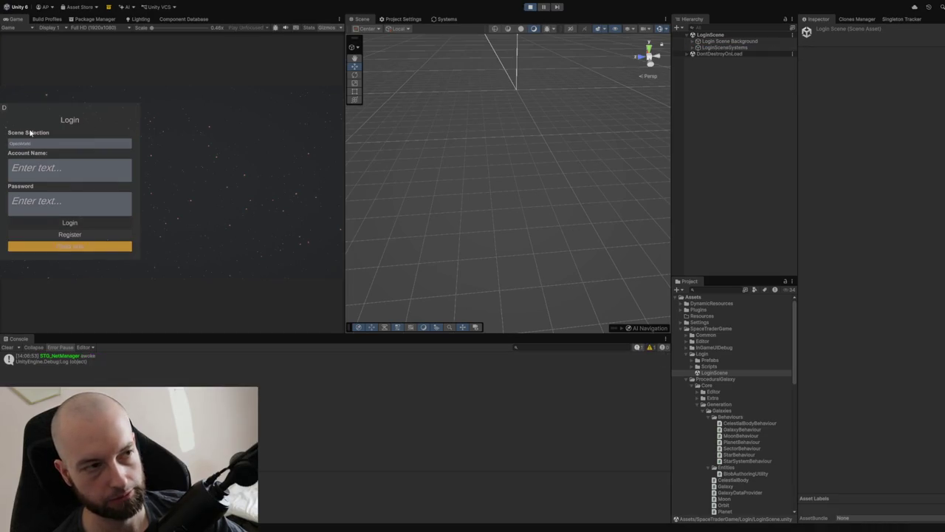
# Clear the saved game data, register a test account, and pause once the game loads
pyautogui.click(52, 175)
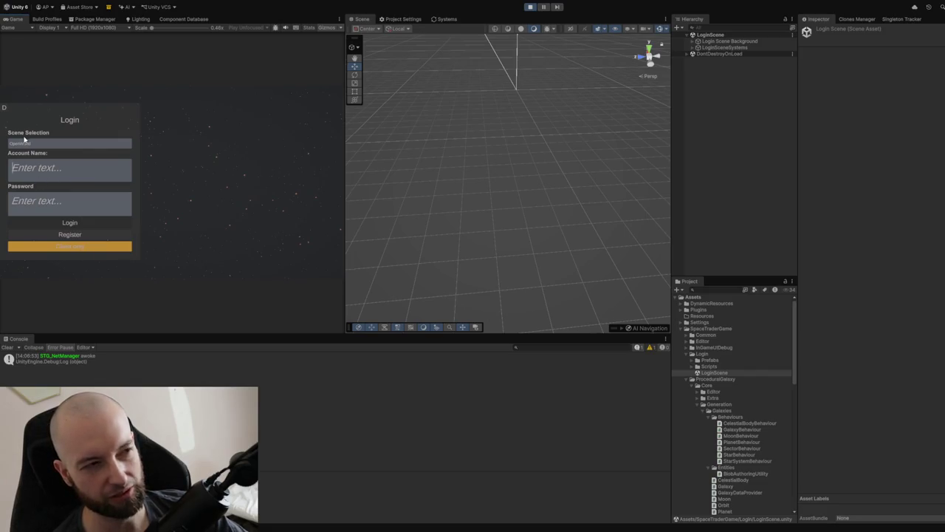
pyautogui.click(3, 109)
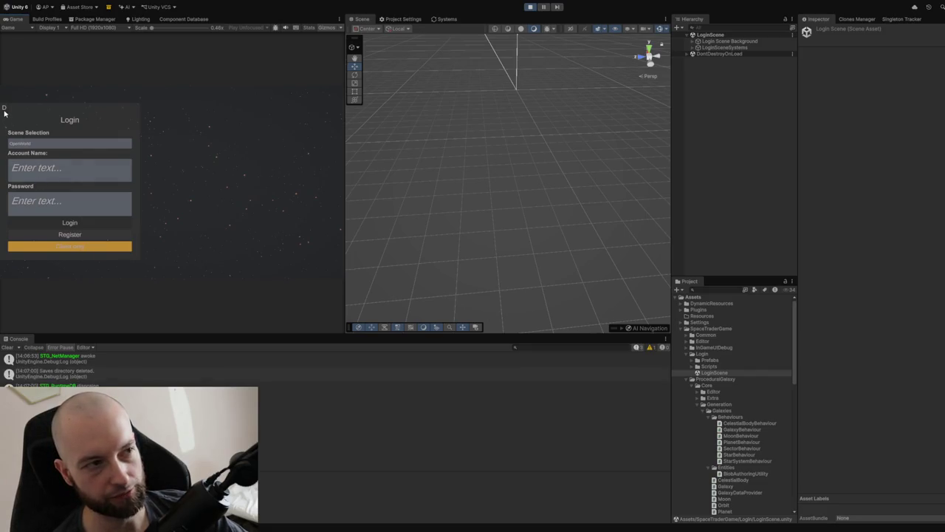
pyautogui.click(11, 234)
pyautogui.click(55, 164)
pyautogui.write('a')
pyautogui.click(44, 190)
pyautogui.write('a')
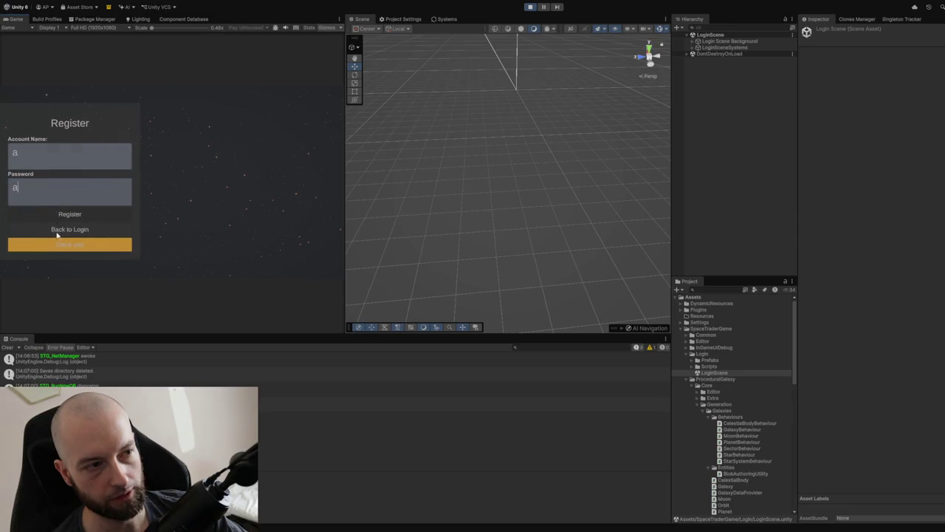
pyautogui.click(86, 219)
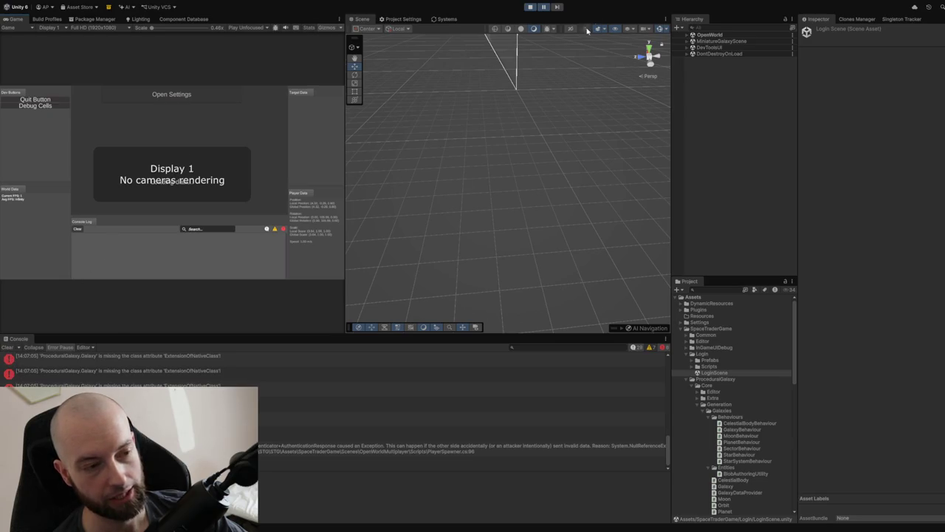
pyautogui.click(541, 6)
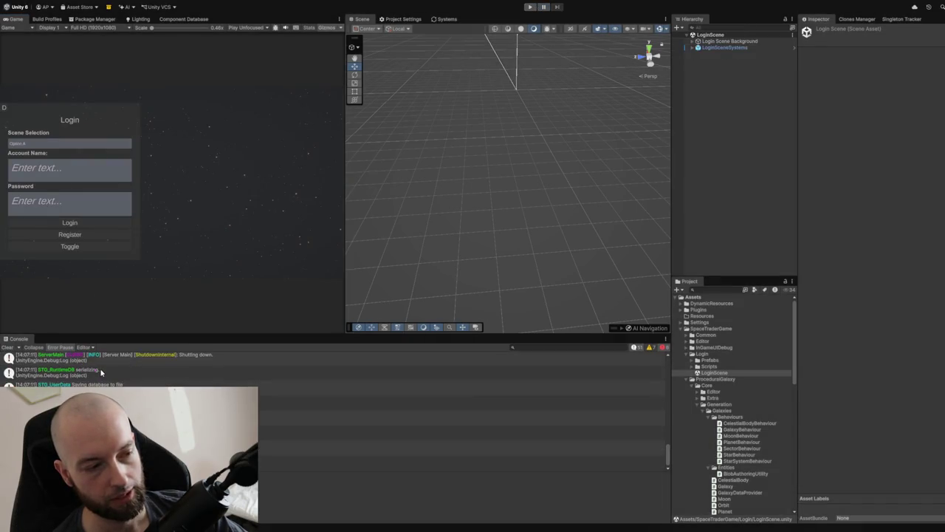
# Scroll the Console and inspect the first ProceduralGalaxy error
pyautogui.scroll(10, 102, 372)
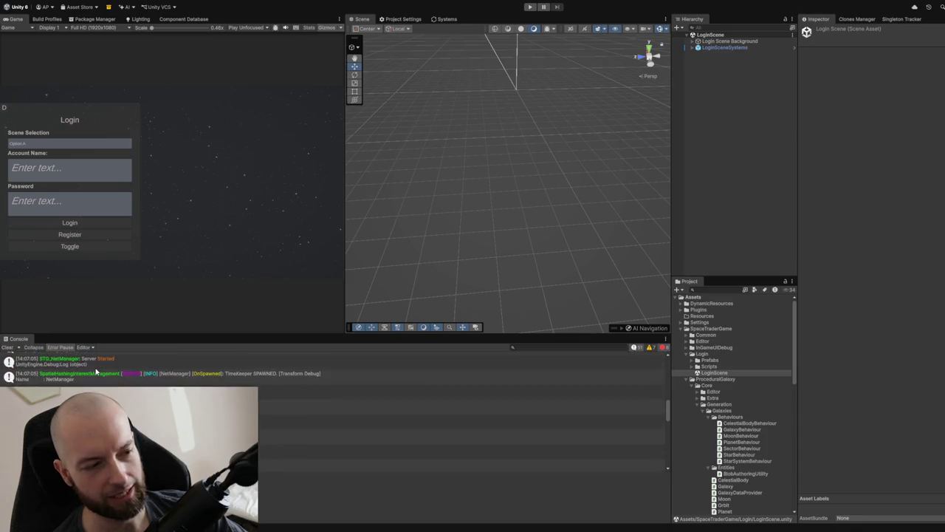
pyautogui.scroll(5, 96, 371)
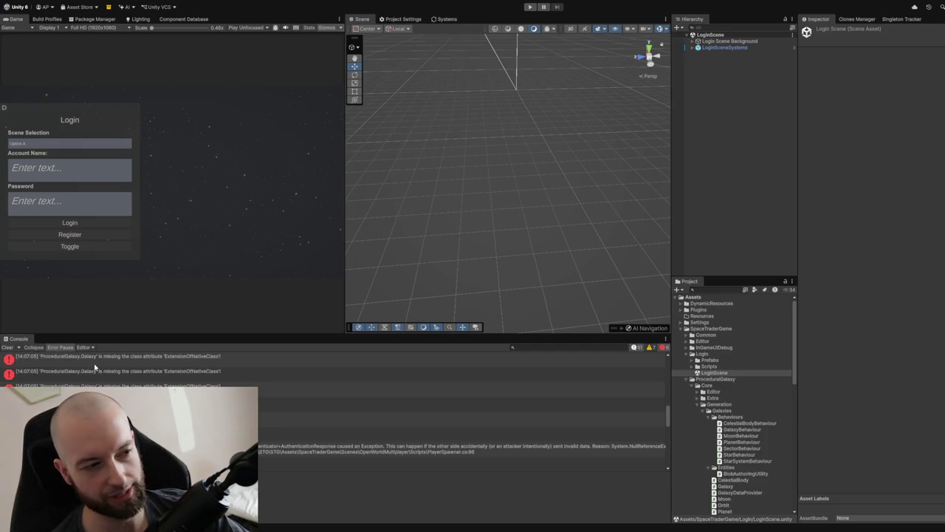
pyautogui.click(94, 365)
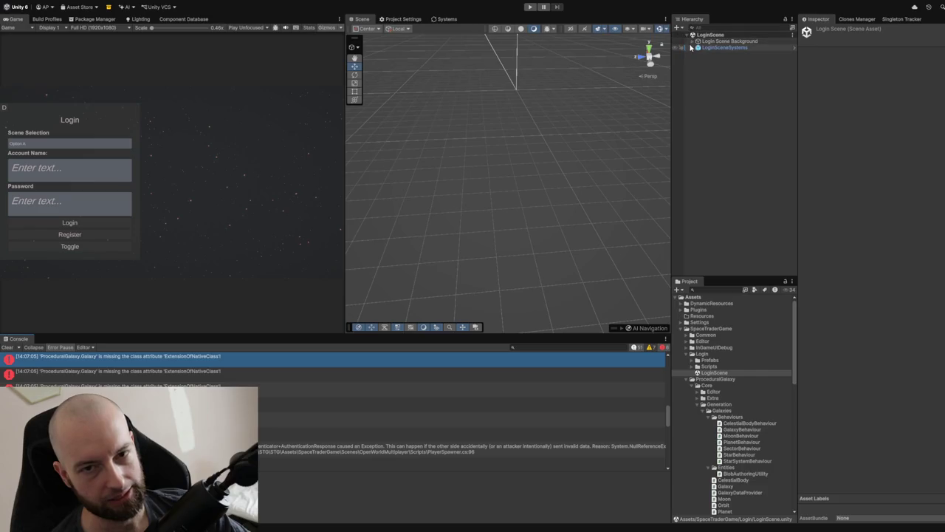
# Expand and collapse LoginSceneSystems and Login Scene Background, then check the previous console entry
pyautogui.click(693, 47)
pyautogui.click(693, 47)
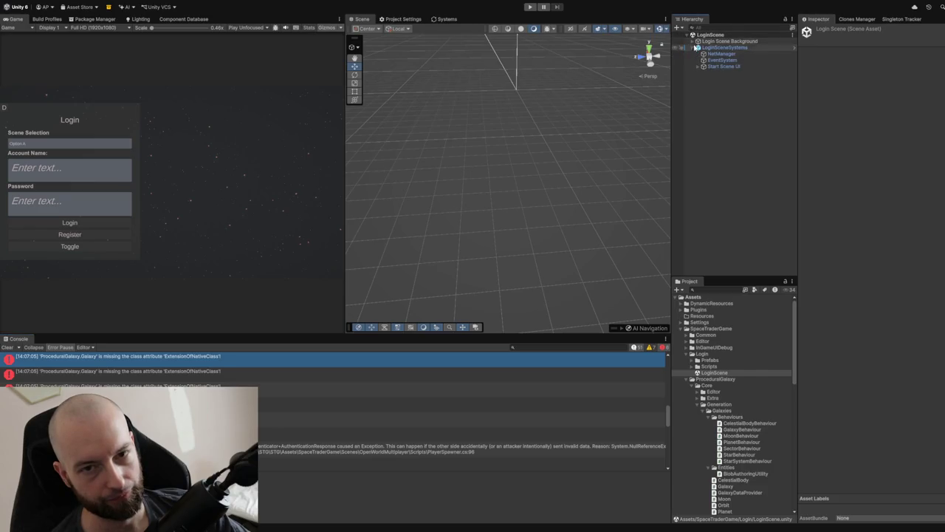
pyautogui.click(692, 41)
pyautogui.click(692, 42)
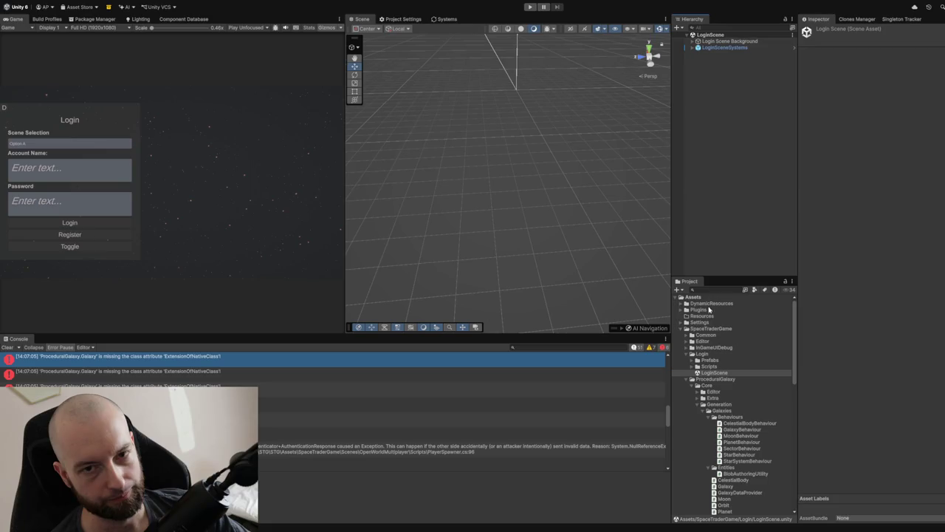
pyautogui.scroll(-5, 719, 384)
pyautogui.scroll(-3, 718, 391)
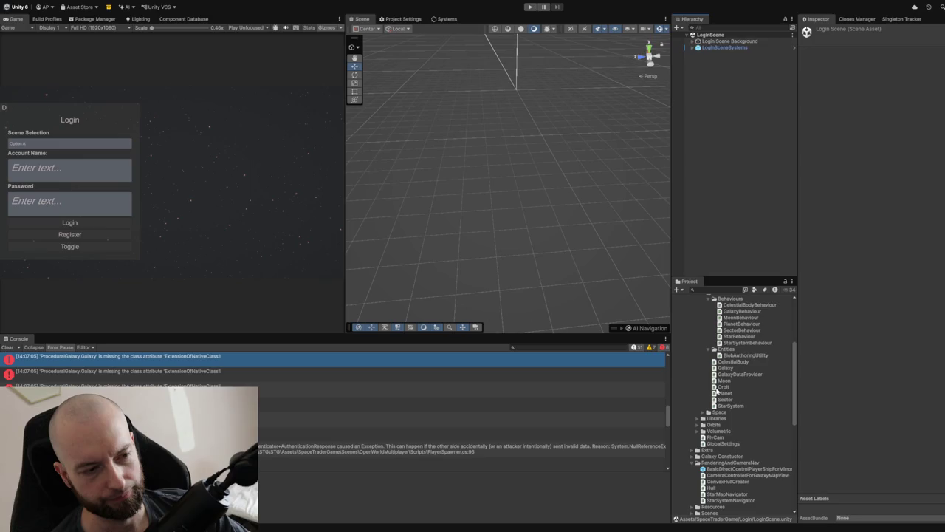
pyautogui.scroll(2, 358, 418)
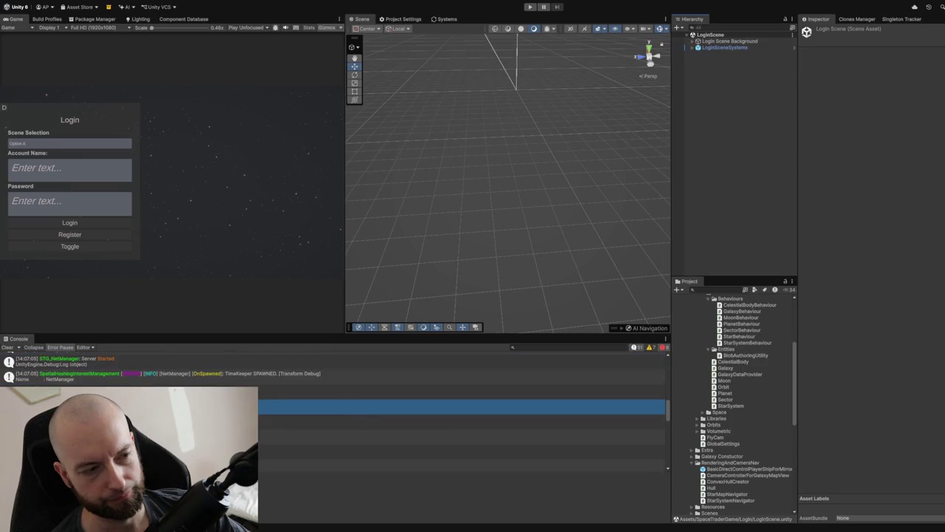
pyautogui.press('Up')
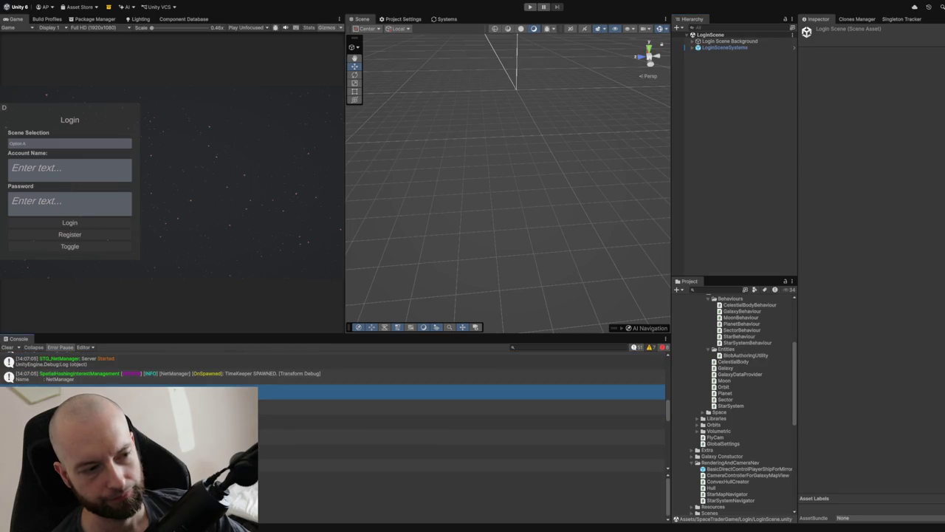
# Scroll the Project panel to Scenes/OpenWorldMultiplayer and select the OpenWorld scene
pyautogui.scroll(-5, 724, 452)
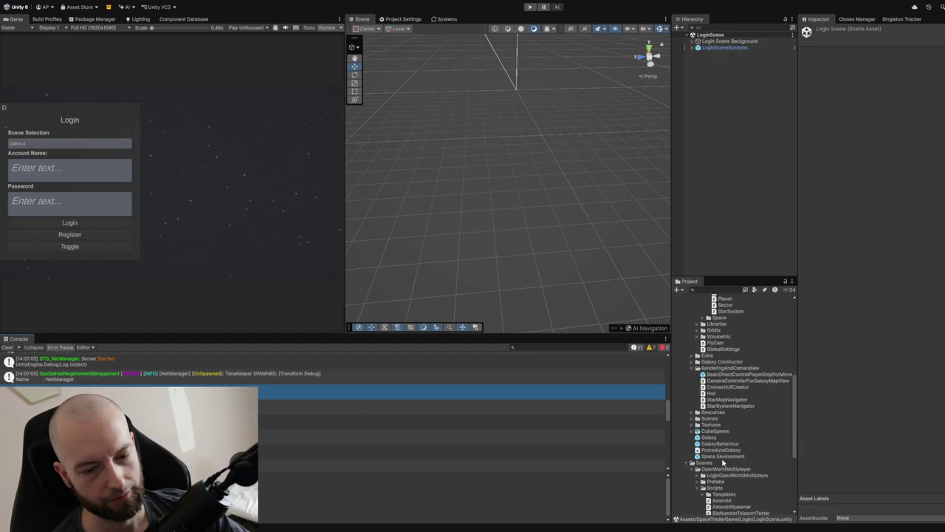
pyautogui.scroll(-5, 724, 461)
pyautogui.scroll(-3, 723, 462)
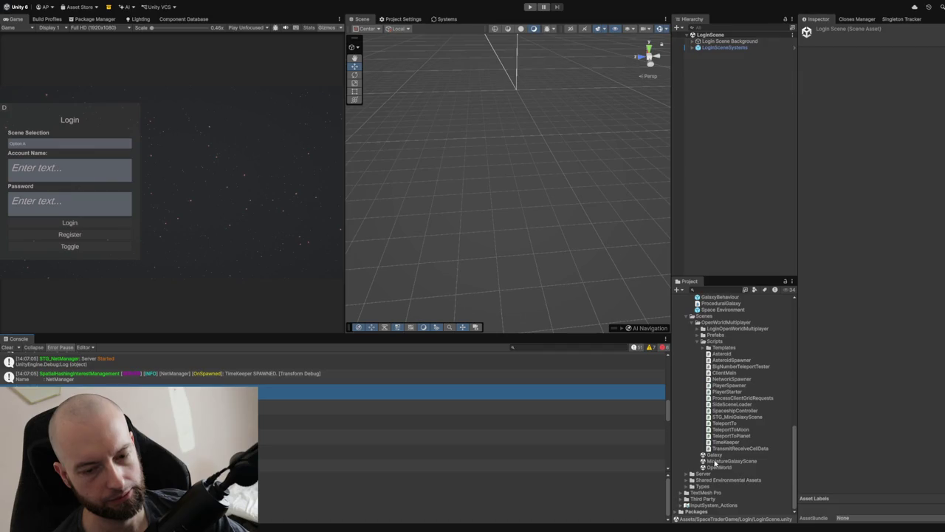
pyautogui.click(713, 467)
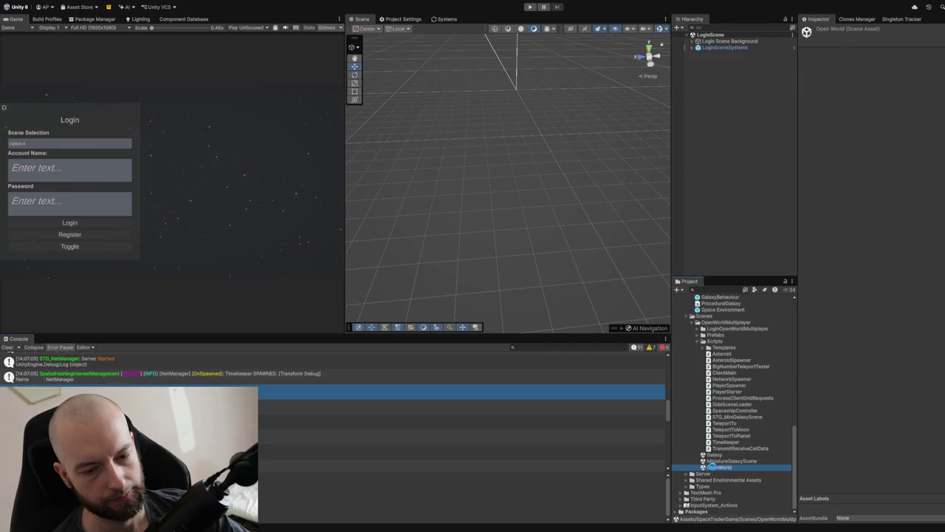
# Open OpenWorld and inspect Client Main, PlayerSpawner, Server Main and the UI objects
pyautogui.doubleClick(712, 467)
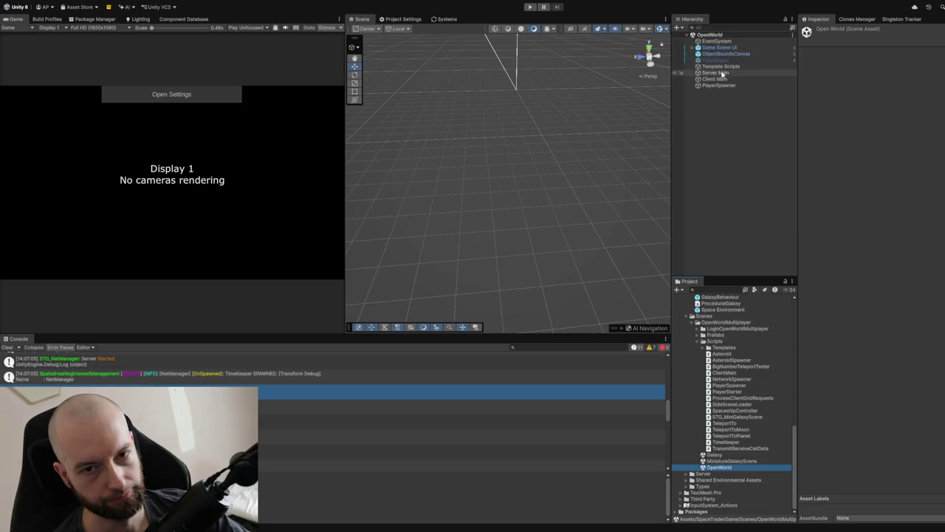
pyautogui.click(713, 79)
pyautogui.click(718, 86)
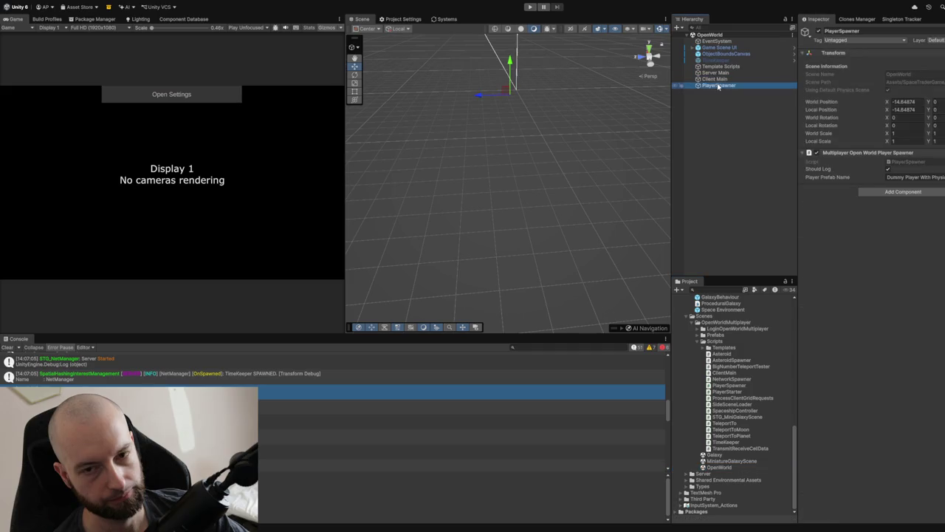
pyautogui.click(722, 73)
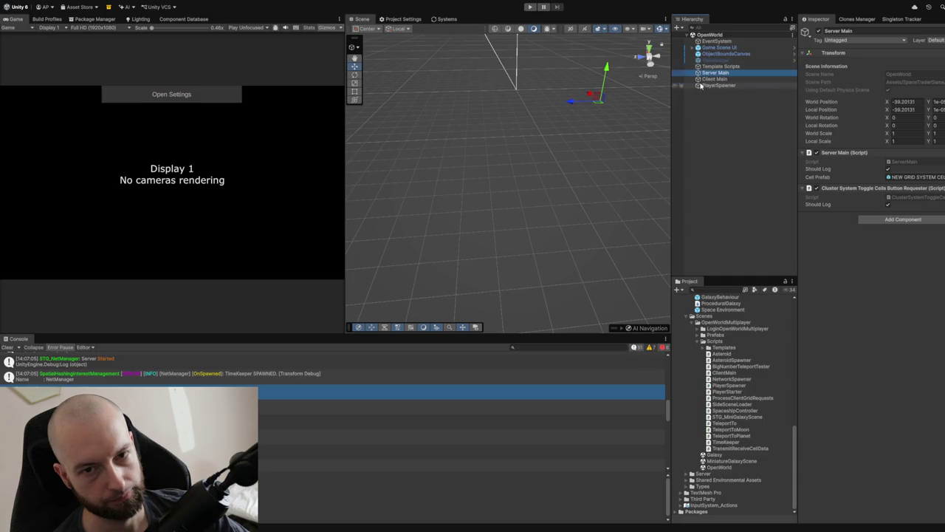
pyautogui.click(705, 66)
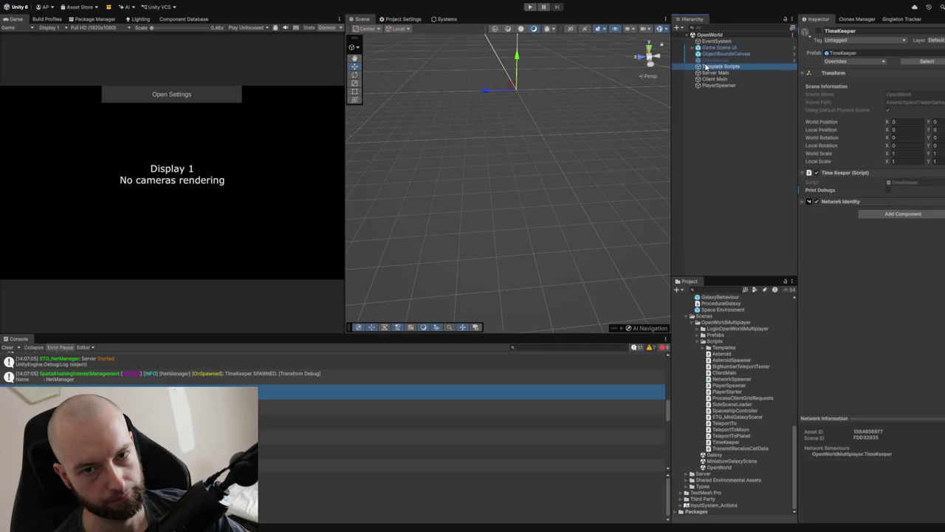
pyautogui.click(706, 54)
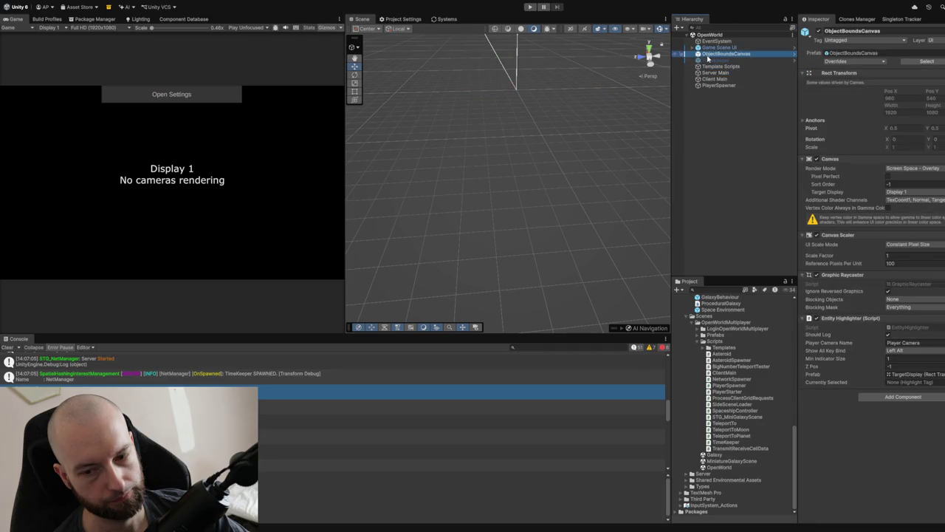
pyautogui.click(709, 48)
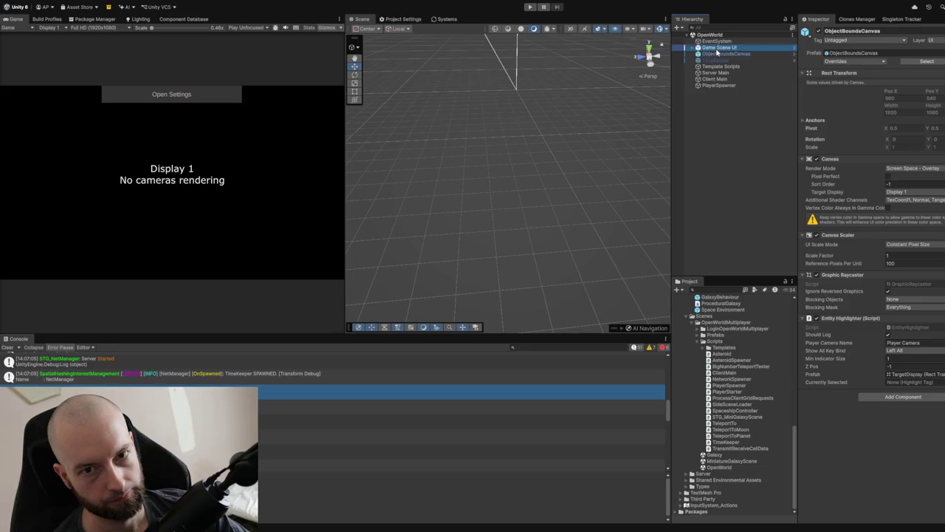
pyautogui.click(713, 79)
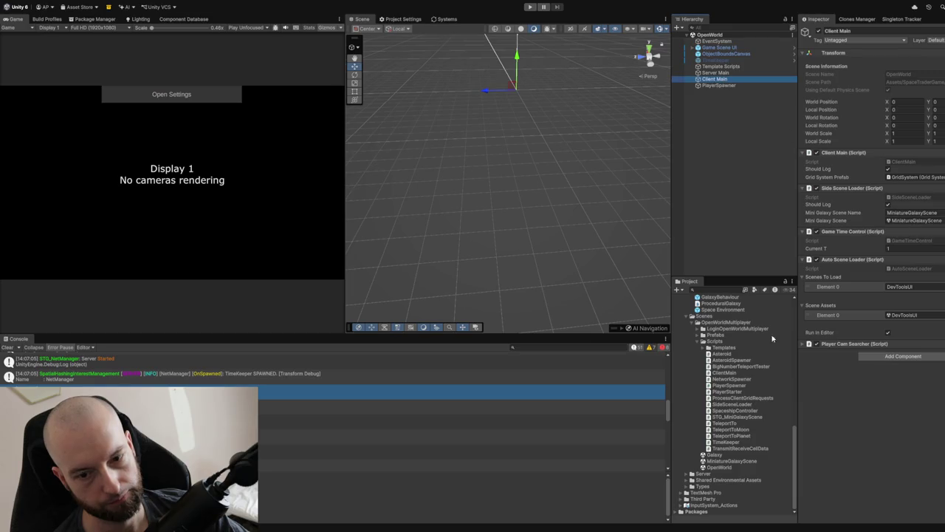
# Open MiniatureGalaxyScene and inspect its GalaxyBehaviour and Galaxy Bob objects
pyautogui.doubleClick(729, 461)
pyautogui.click(715, 41)
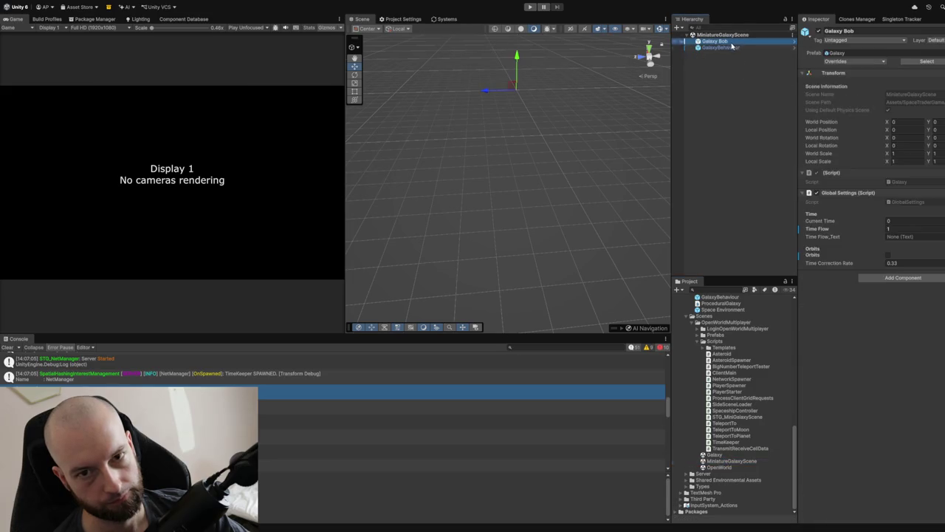
pyautogui.click(723, 48)
pyautogui.click(725, 42)
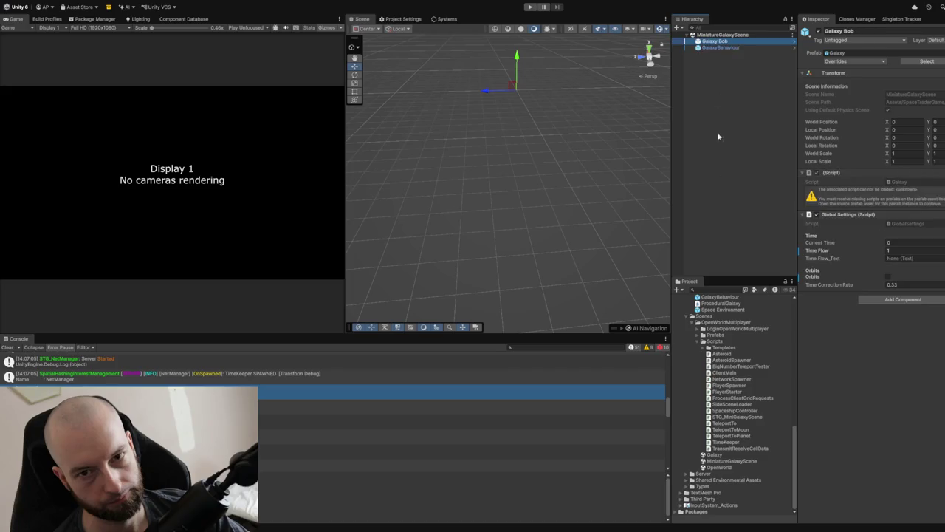
pyautogui.click(721, 467)
pyautogui.doubleClick(721, 466)
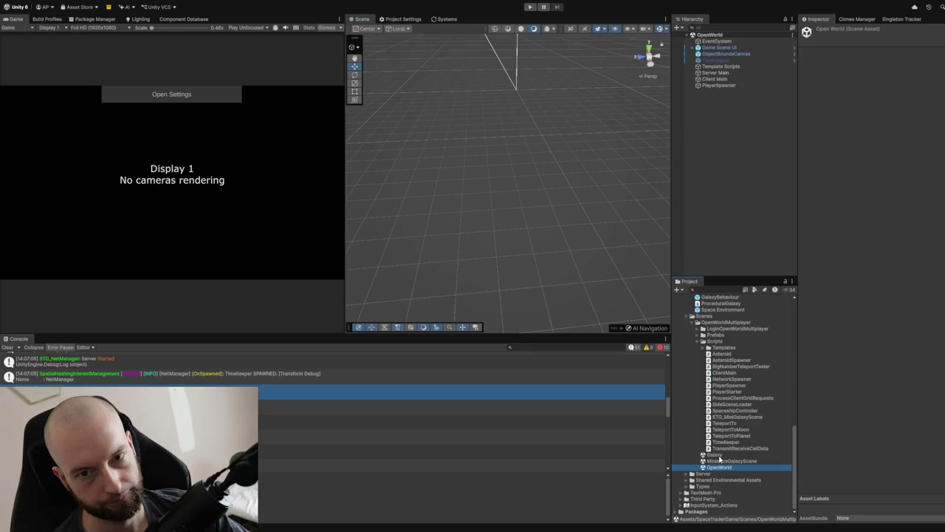
pyautogui.click(731, 79)
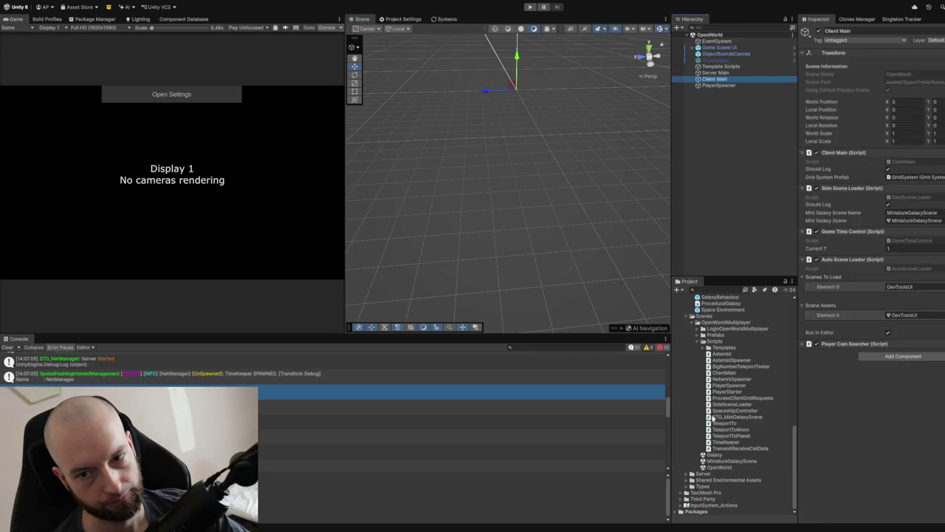
pyautogui.moveTo(723, 457)
pyautogui.mouseDown()
pyautogui.moveTo(857, 330)
pyautogui.moveTo(919, 200)
pyautogui.moveTo(890, 221)
pyautogui.mouseUp()
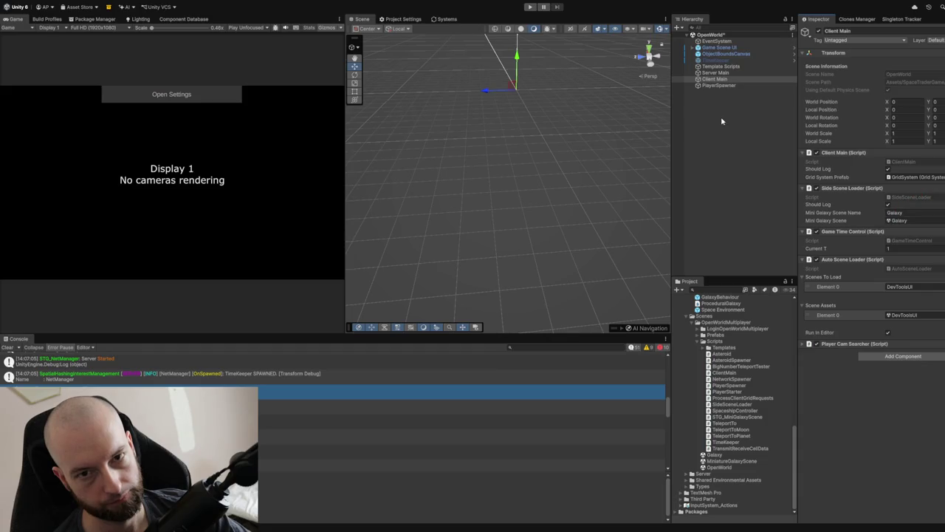
pyautogui.scroll(10, 725, 336)
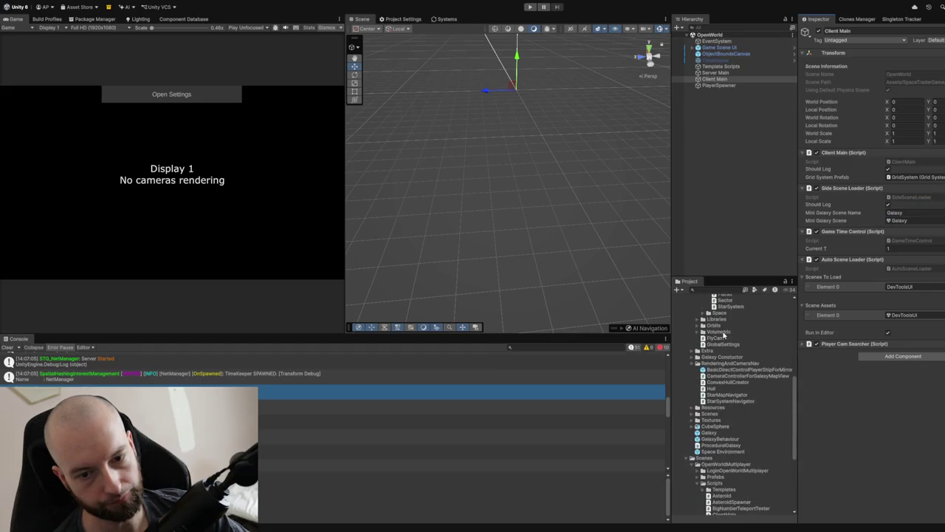
pyautogui.scroll(5, 713, 338)
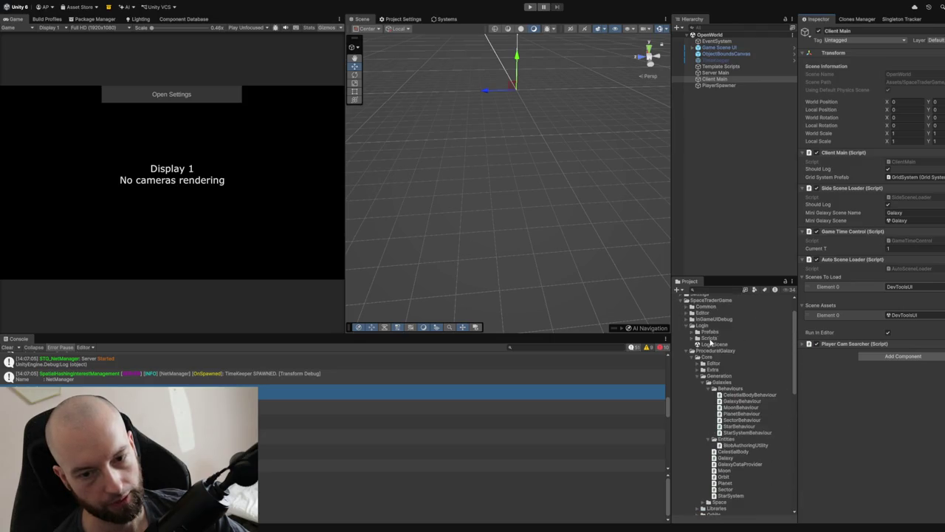
# Open LoginScene, enter Play with Ctrl+P, and log in as host with the test account
pyautogui.doubleClick(710, 345)
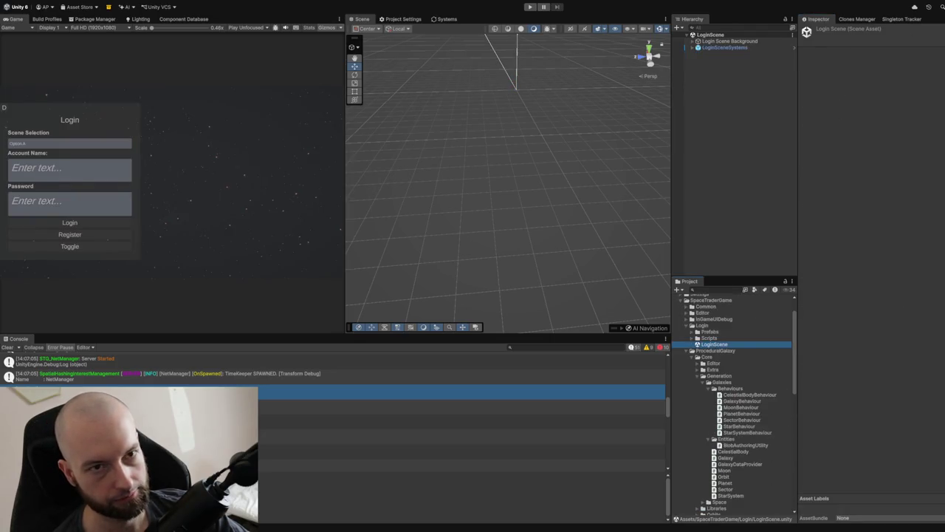
pyautogui.hotkey('ctrl', 'p')
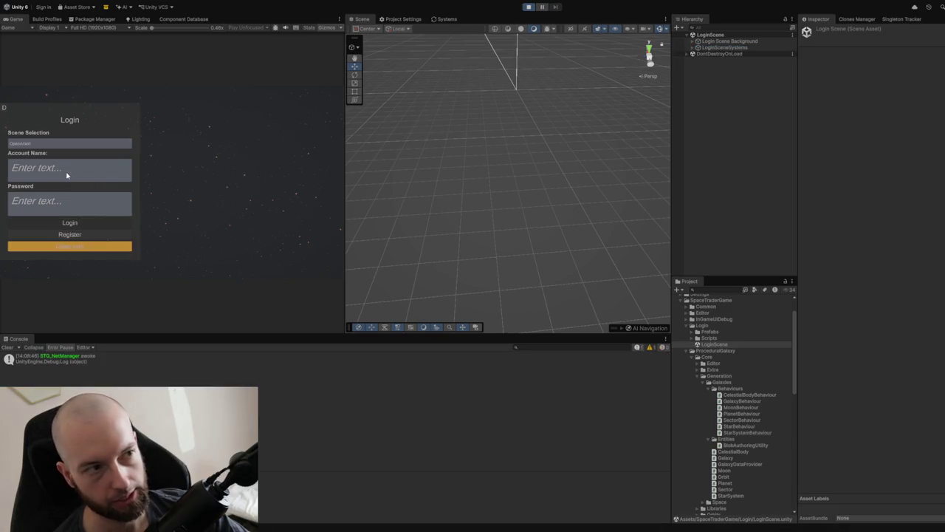
pyautogui.write('a')
pyautogui.click(27, 200)
pyautogui.write('a')
pyautogui.click(42, 246)
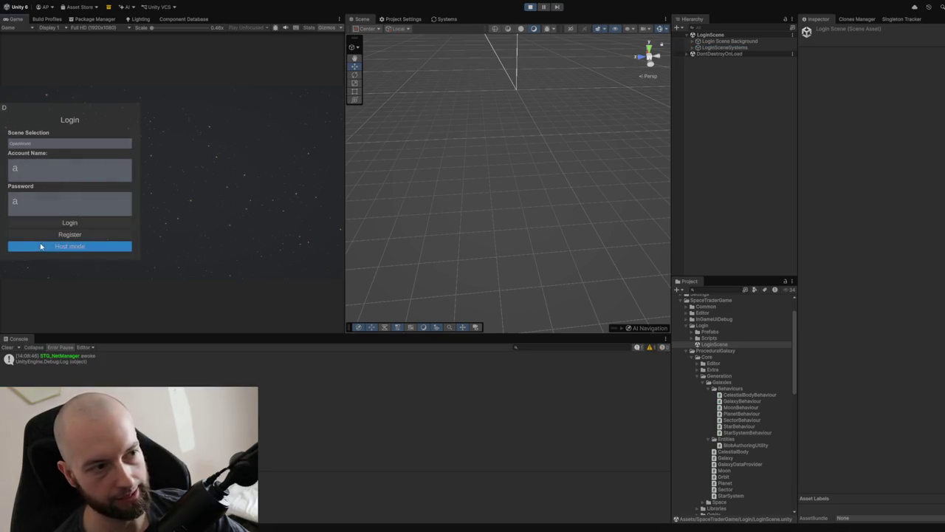
pyautogui.click(79, 231)
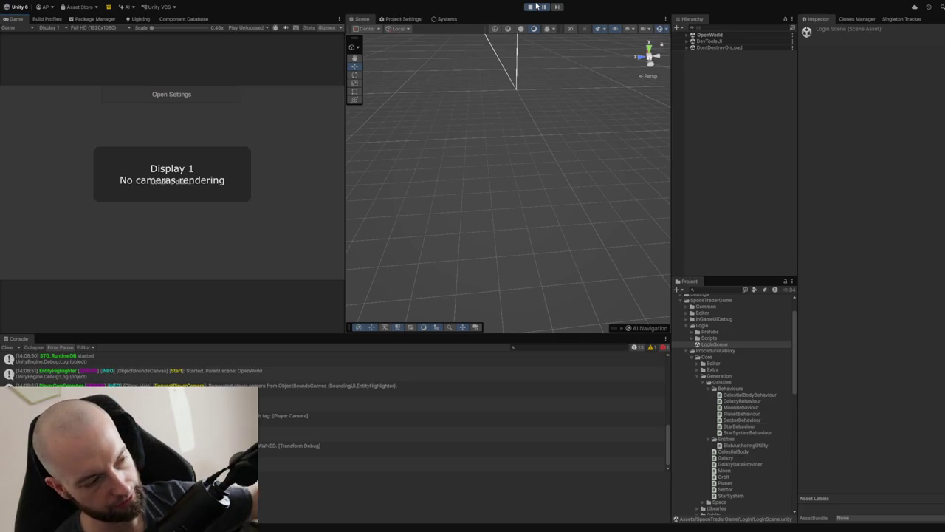
# Pause the running game, then exit Play mode
pyautogui.click(543, 6)
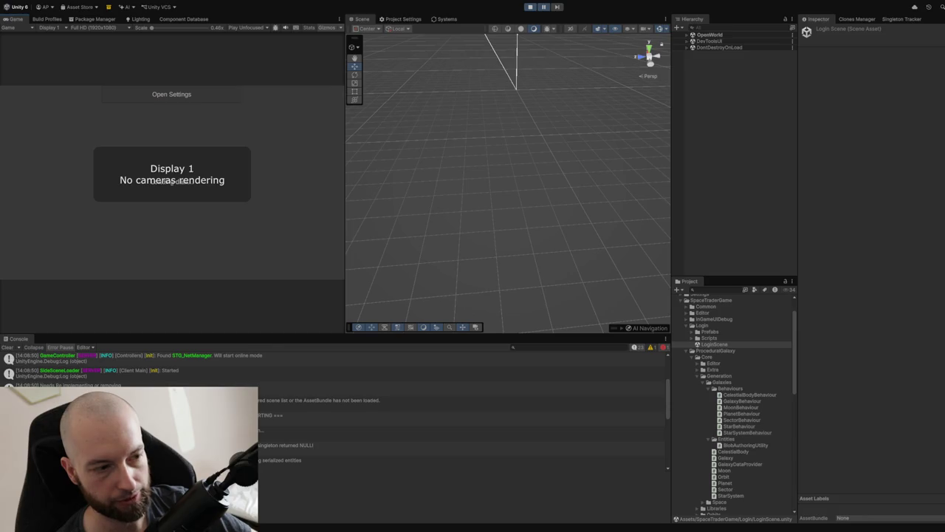
pyautogui.click(530, 7)
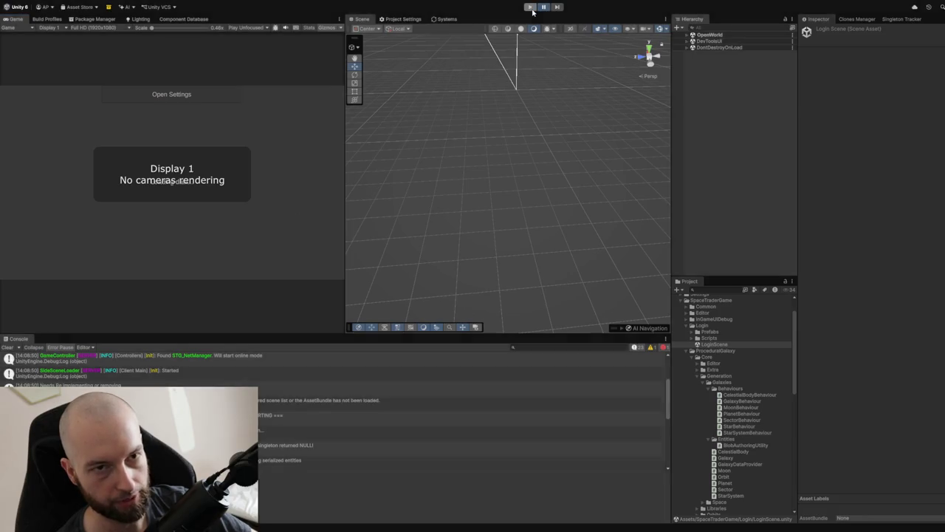
# Remove MiniatureGalaxyScene from the Build Profiles scene list
pyautogui.click(96, 20)
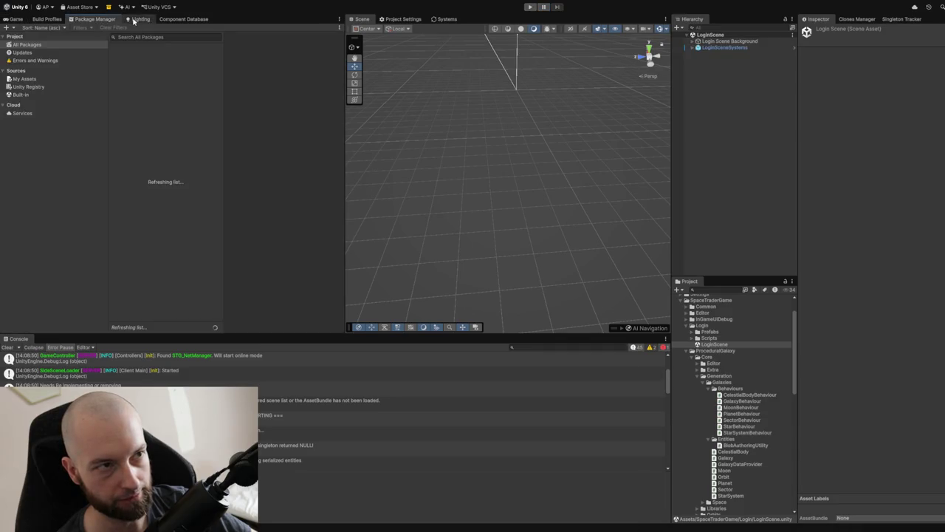
pyautogui.click(53, 22)
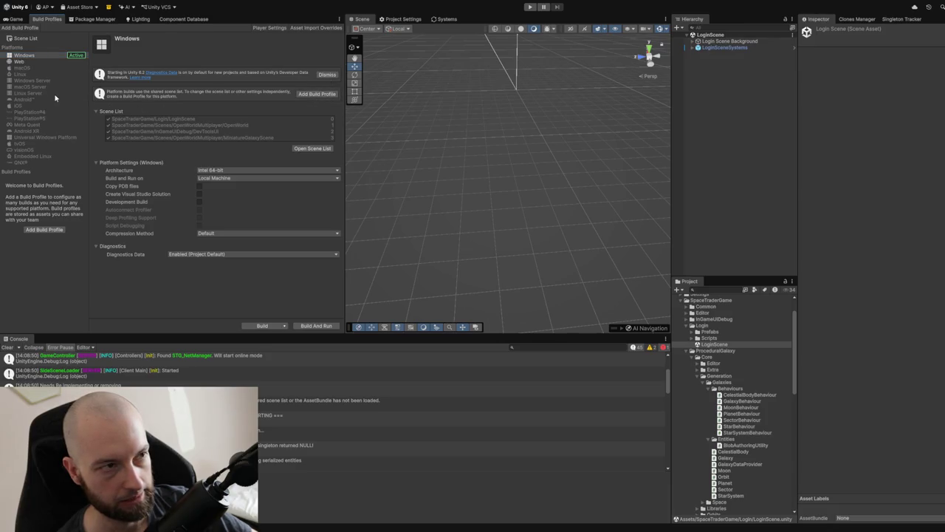
pyautogui.click(319, 149)
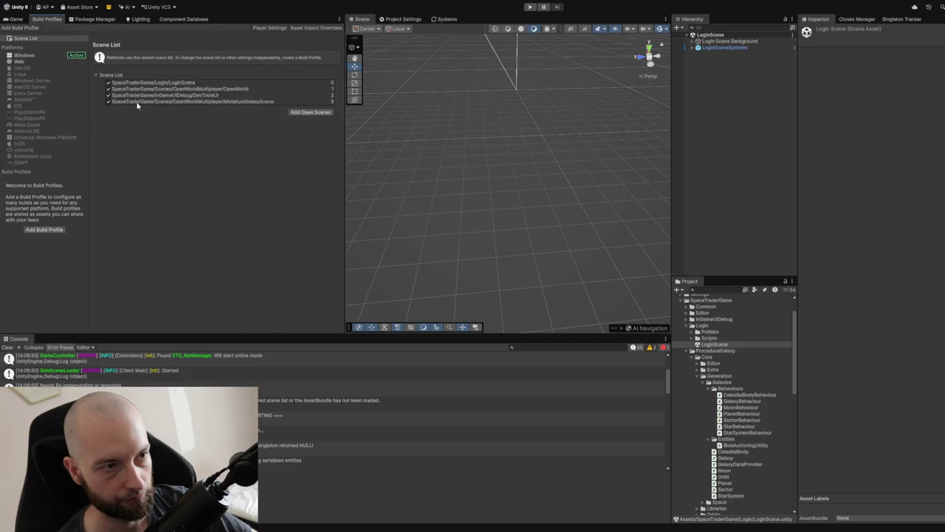
pyautogui.click(139, 104)
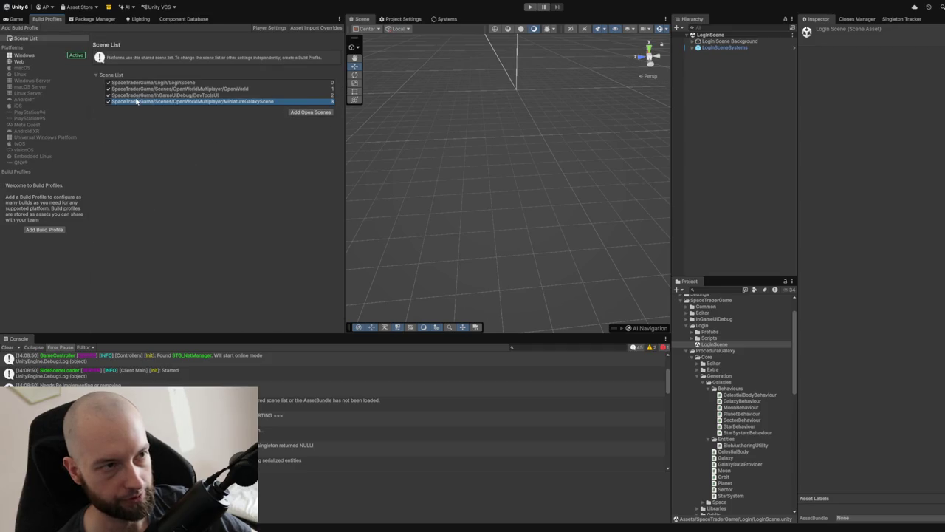
pyautogui.press('Delete')
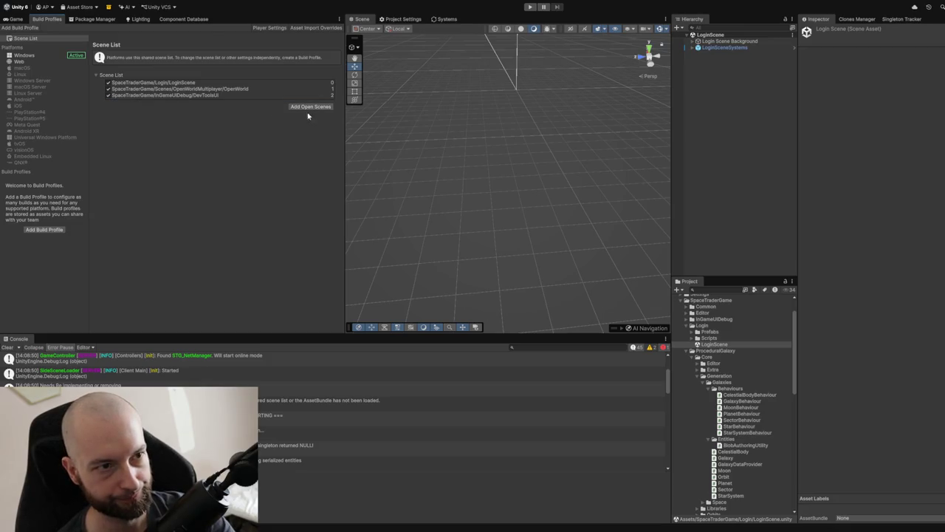
# Add the Galaxy scene to the build scene list and start Play
pyautogui.scroll(-3, 734, 438)
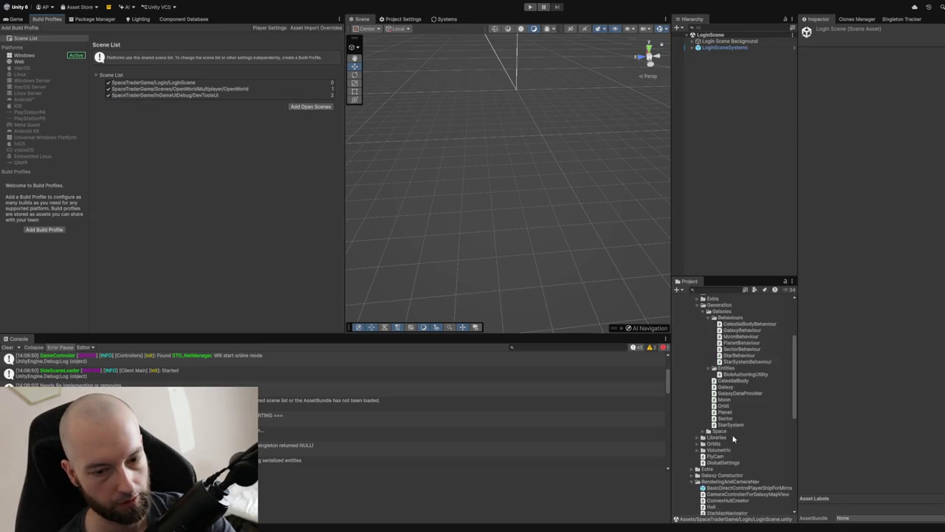
pyautogui.scroll(-10, 733, 439)
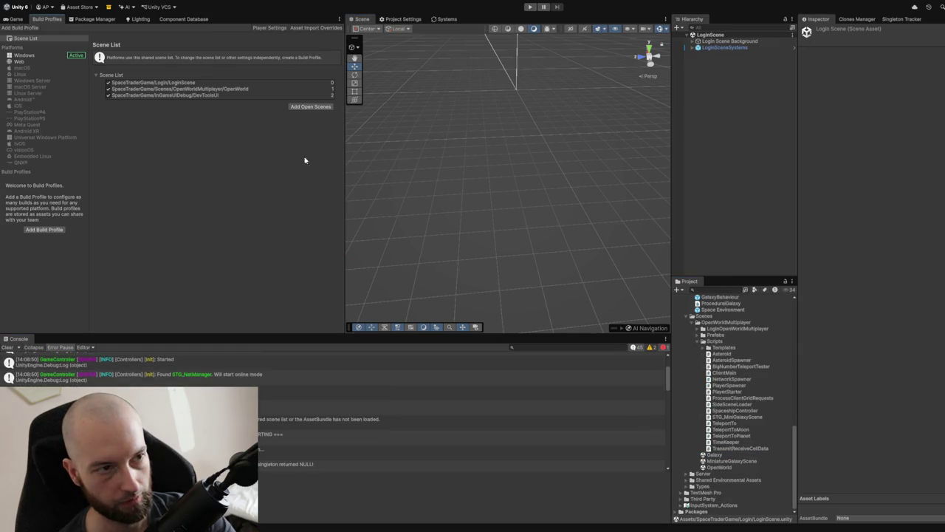
pyautogui.moveTo(714, 455); pyautogui.dragTo(325, 105)
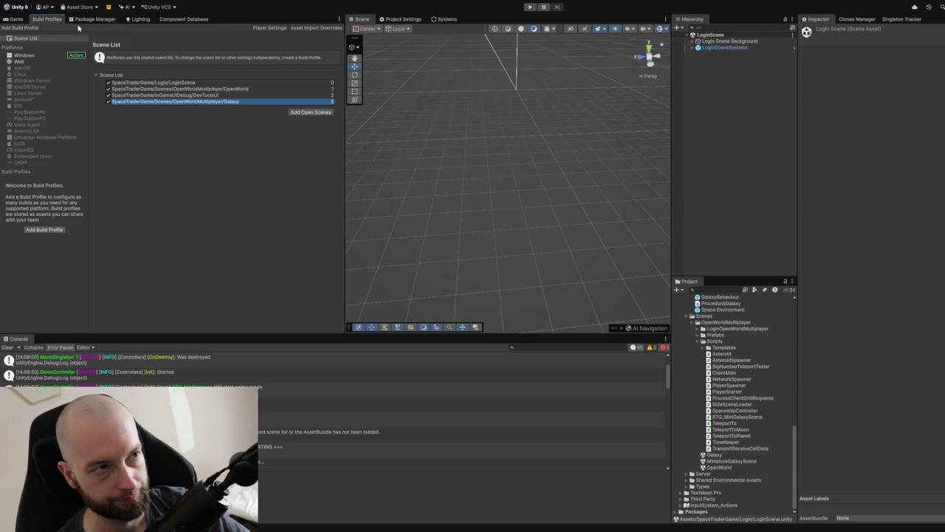
pyautogui.click(528, 7)
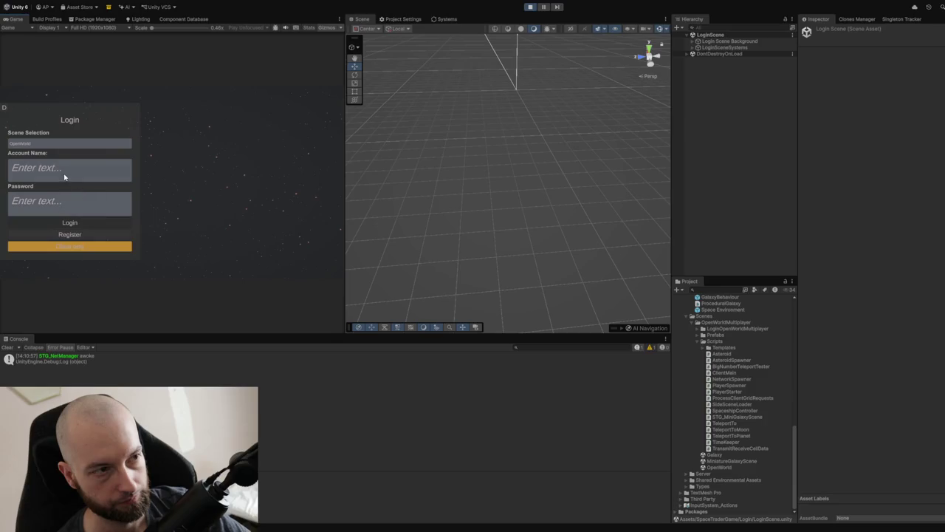
# Log in as host with the test account and turn on the Debug Cells grid
pyautogui.click(64, 178)
pyautogui.write('a')
pyautogui.click(36, 211)
pyautogui.write('a')
pyautogui.click(50, 252)
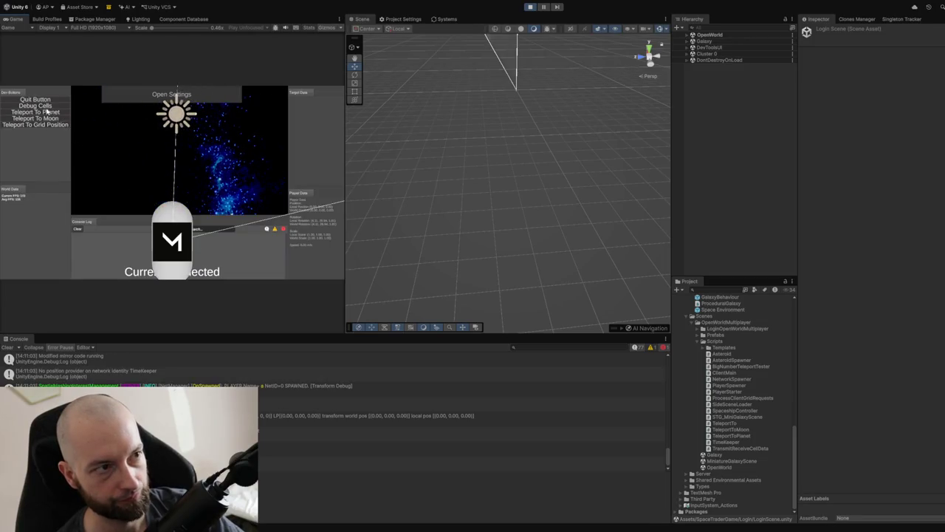
pyautogui.click(41, 106)
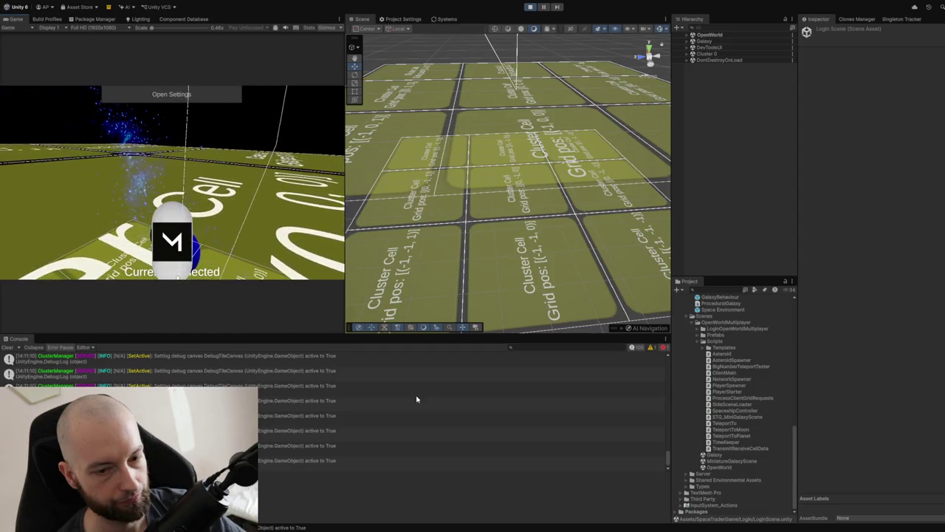
# Inspect the StarBillboard shader error in the Console, then show the dev tools overlay with F1
pyautogui.scroll(5, 238, 369)
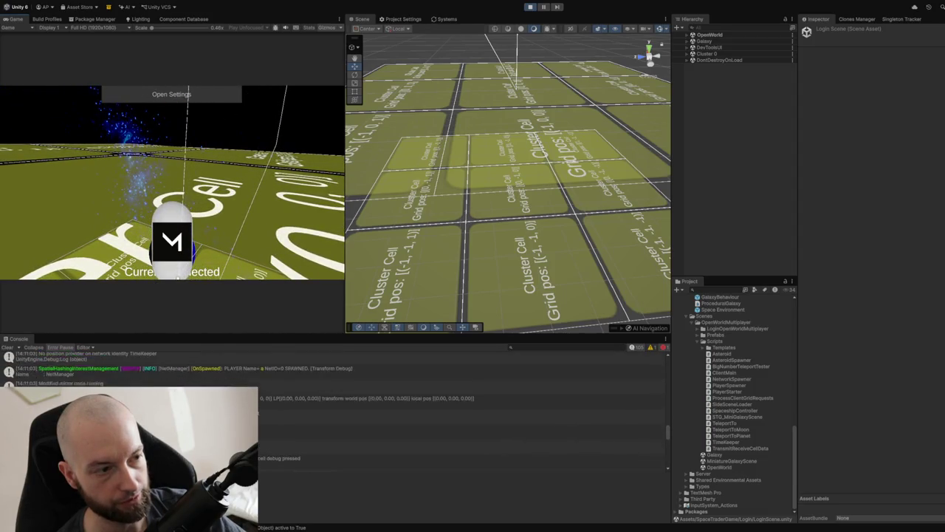
pyautogui.scroll(5, 333, 406)
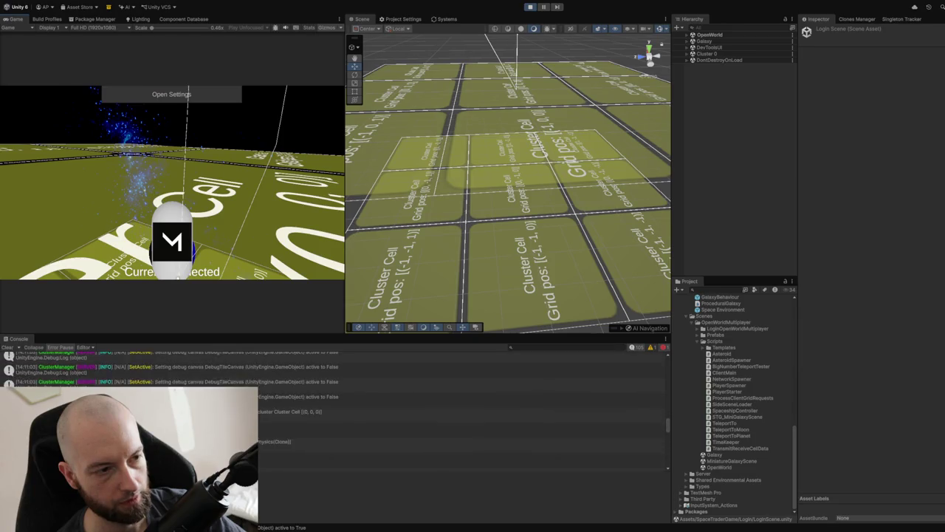
pyautogui.scroll(5, 333, 407)
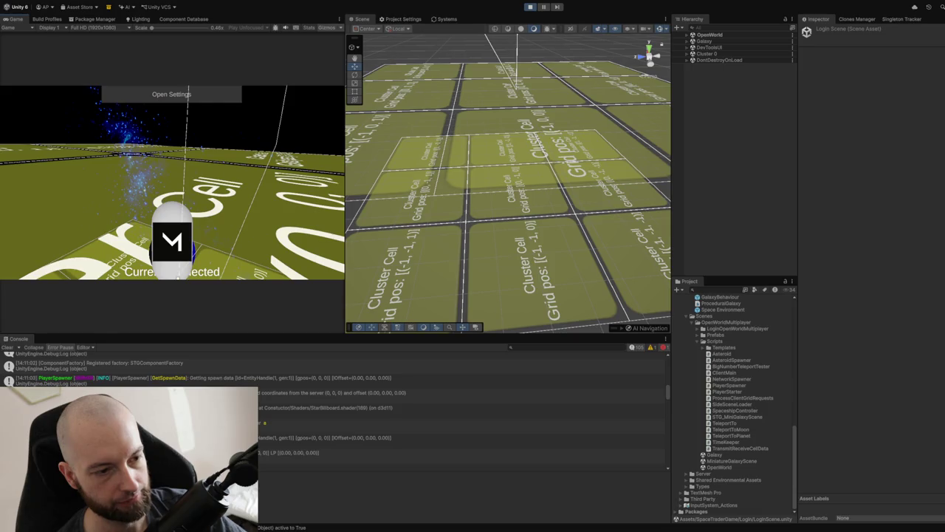
pyautogui.click(310, 407)
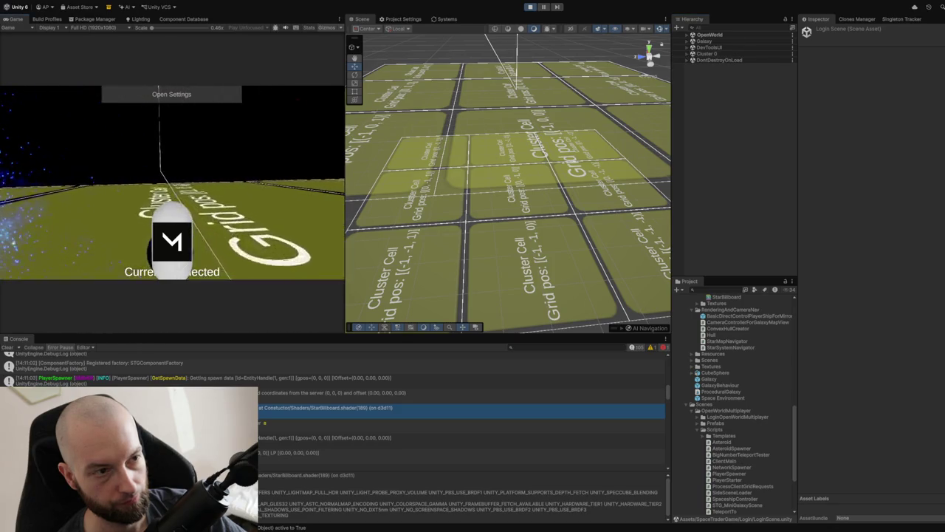
pyautogui.press('F1')
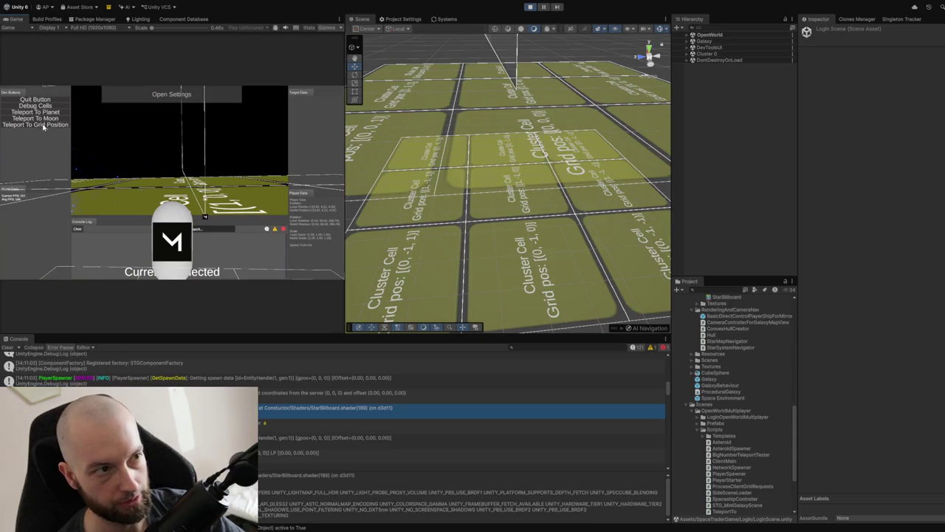
# Open Teleport To Planet and view the error's stack trace pointing to TeleportToPlanet.cs:44
pyautogui.click(24, 114)
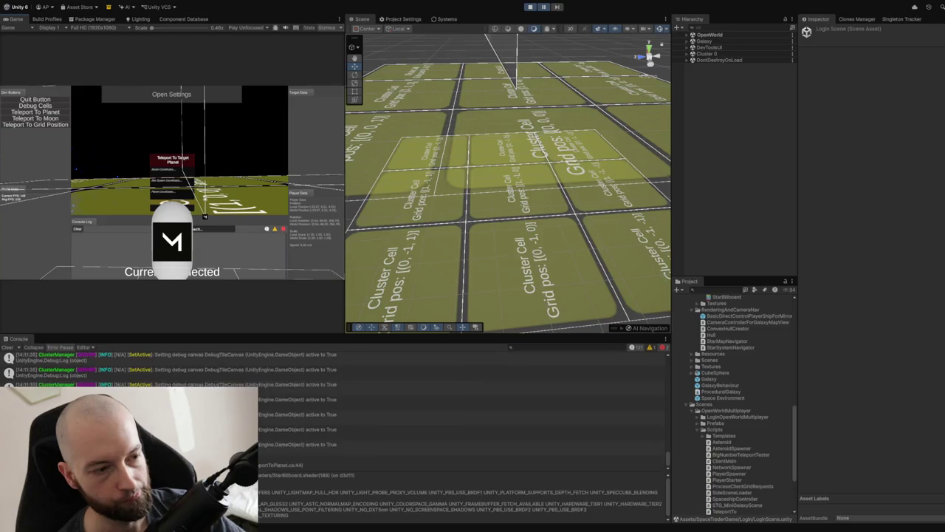
pyautogui.click(310, 461)
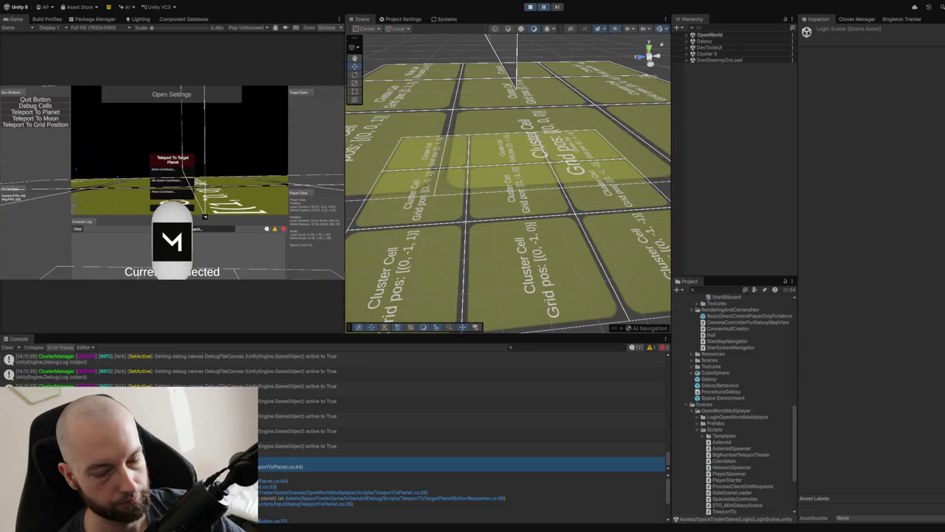
# Expand Galaxy, select Galaxy_MilkyWay and collapse its Galaxy Generator component
pyautogui.click(688, 42)
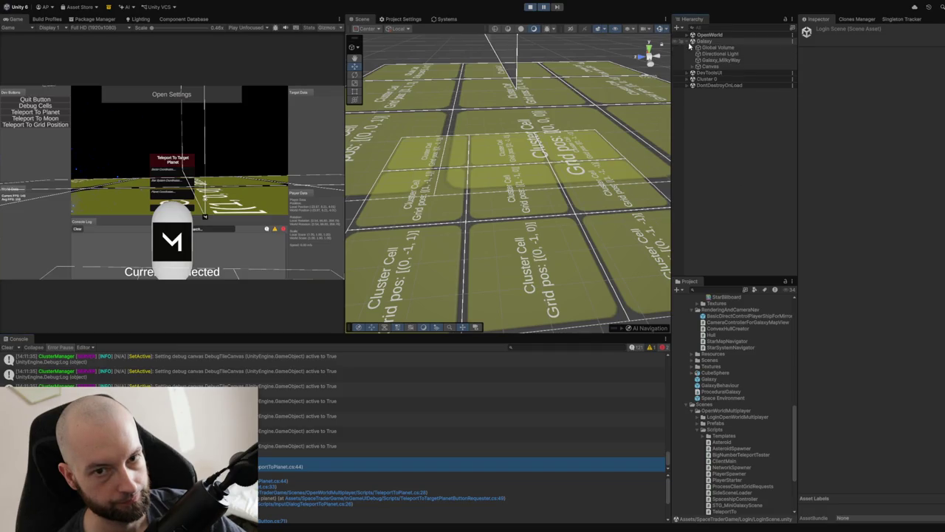
pyautogui.click(719, 62)
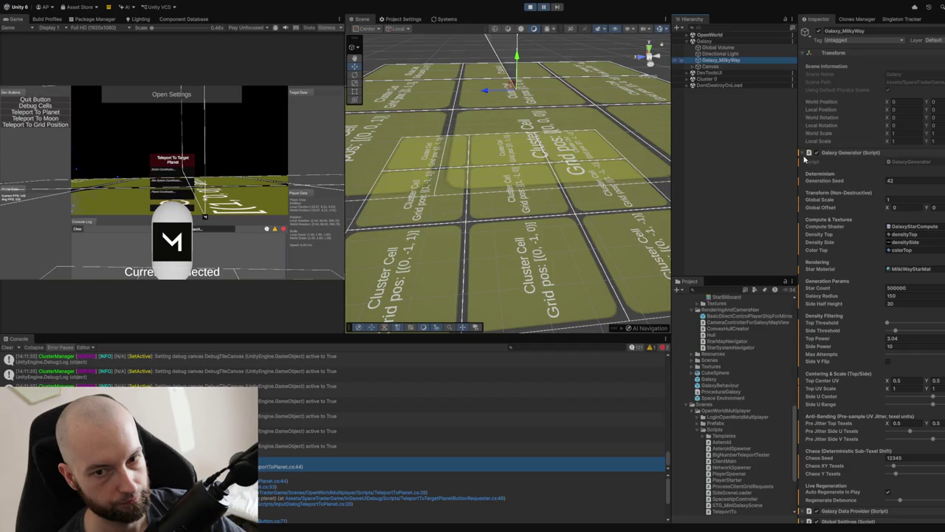
pyautogui.click(804, 155)
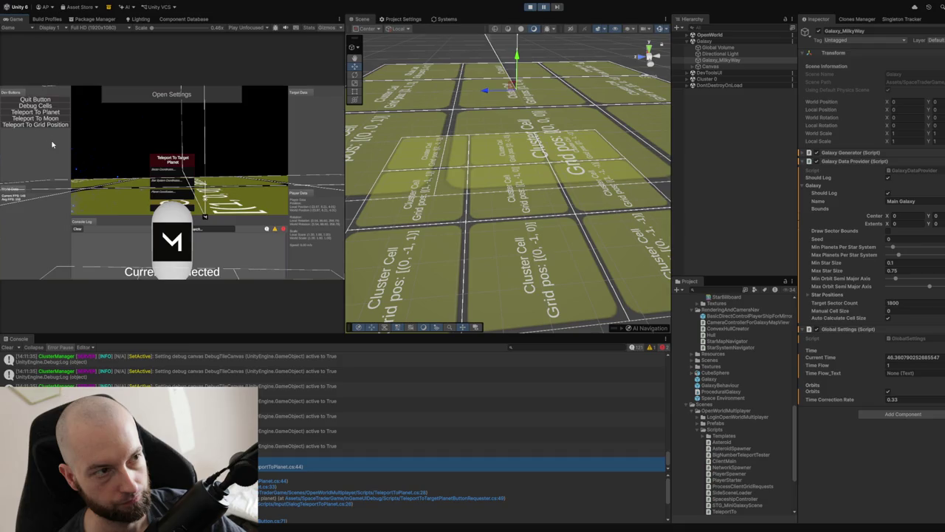
# Pause and resume the game, stop Play with Ctrl+P, then switch to Visual Studio
pyautogui.click(544, 7)
pyautogui.click(544, 6)
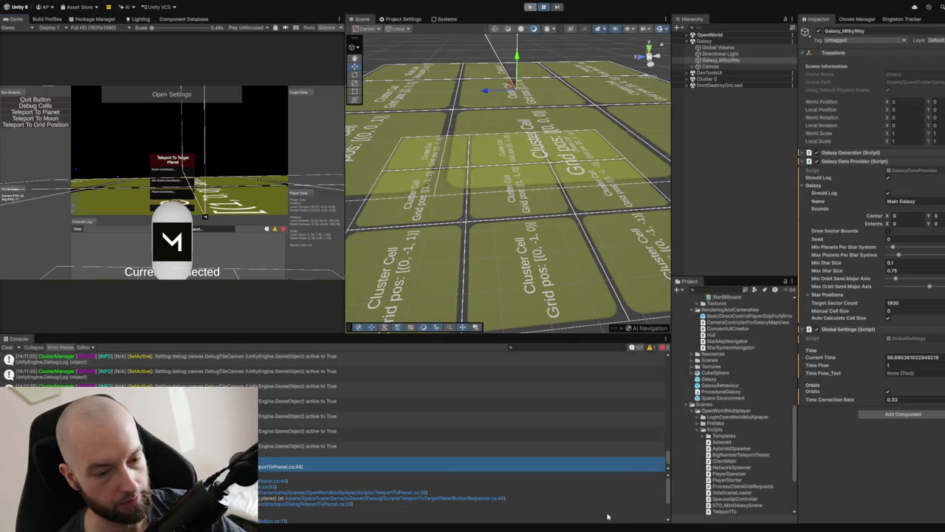
pyautogui.hotkey('ctrl', 'p')
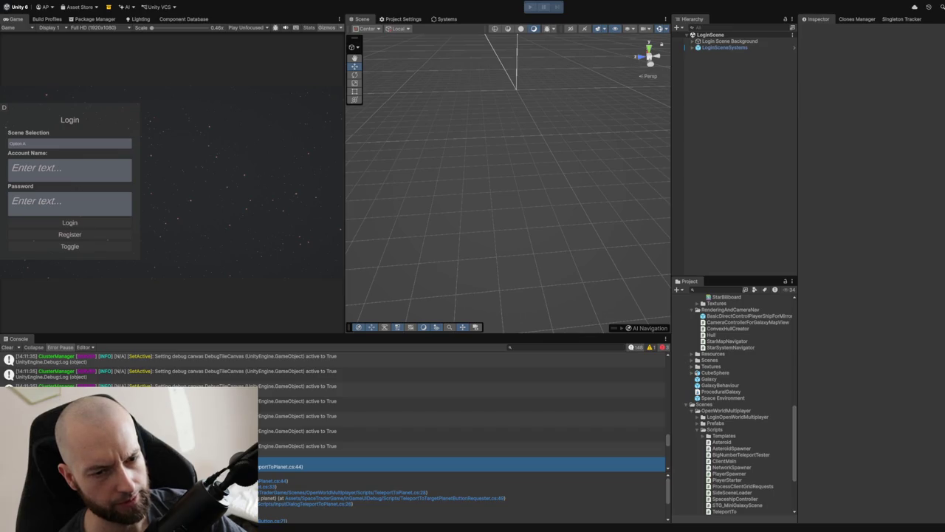
pyautogui.hotkey('alt', 'Tab')
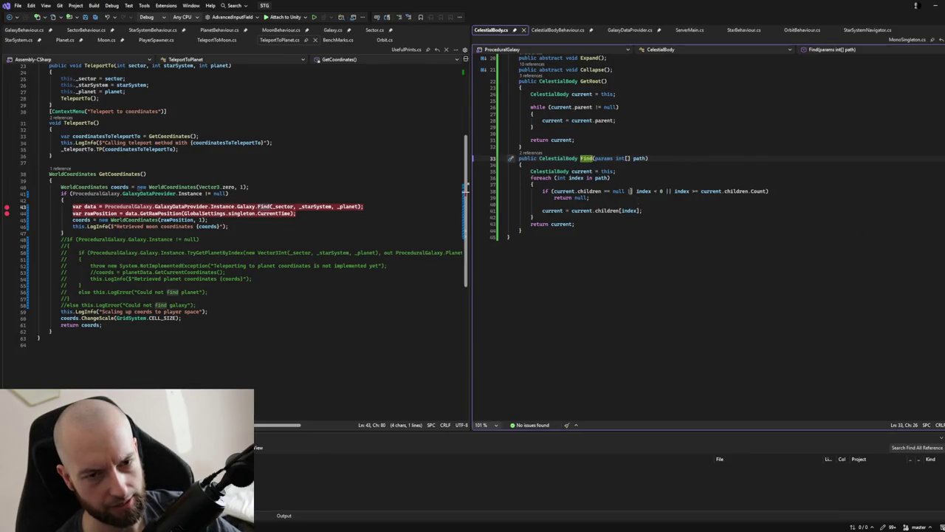
# Add 'current.Expand();' on line 40 of CelestialBody's Find loop and save CelestialBody.cs
pyautogui.click(620, 175)
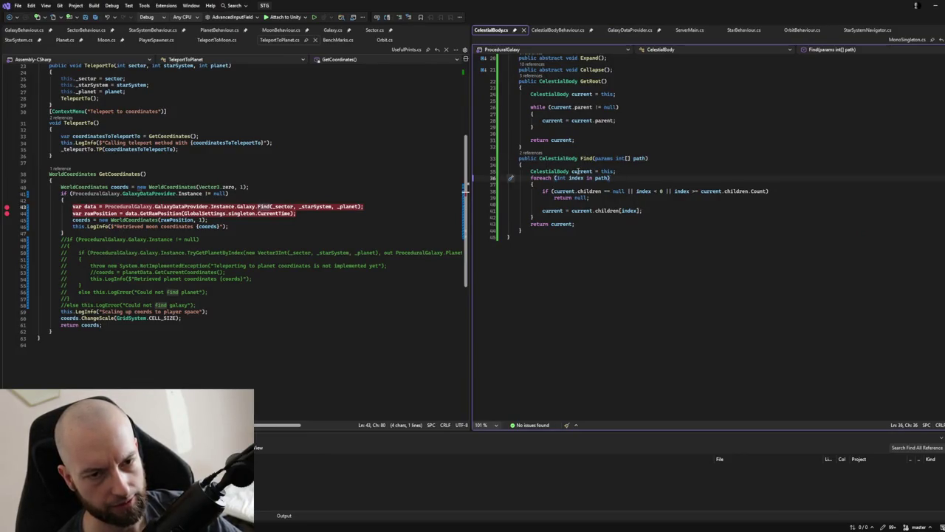
pyautogui.click(573, 205)
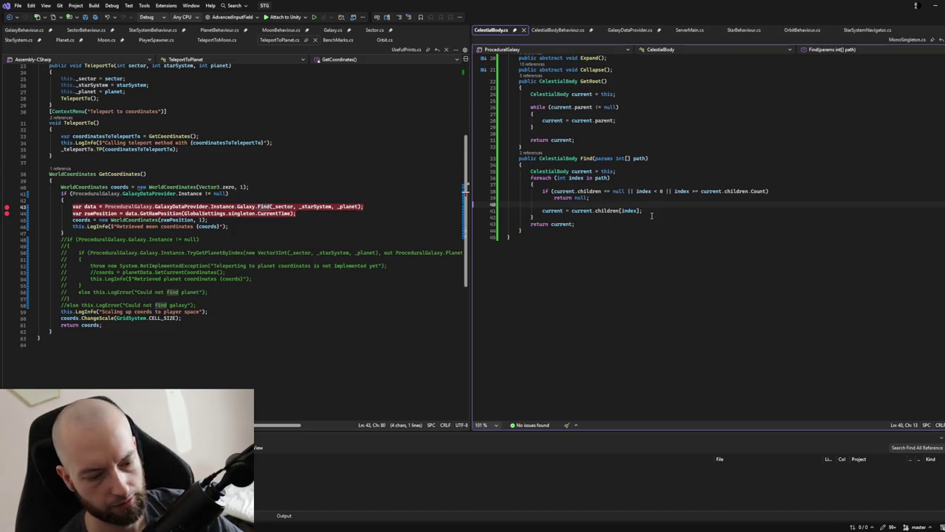
pyautogui.write('current.exa')
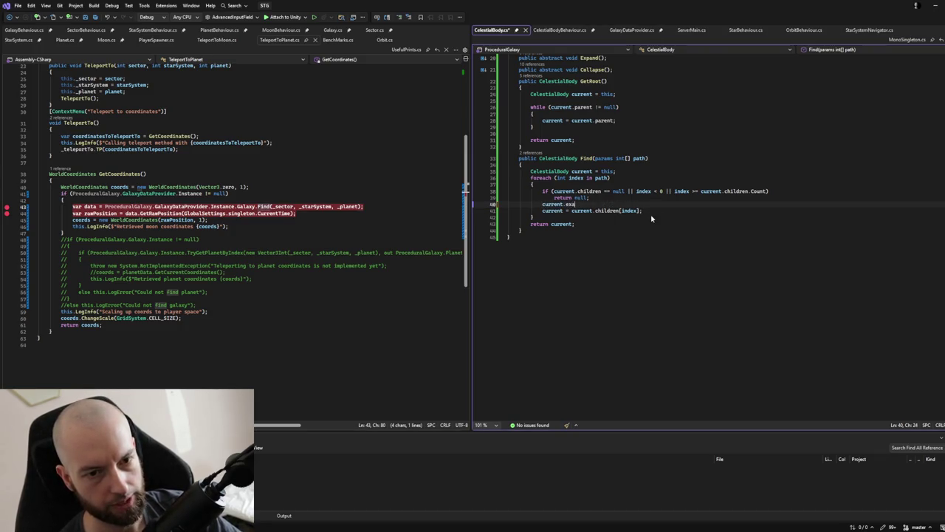
pyautogui.press('BackSpace')
pyautogui.press('BackSpace')
pyautogui.press('BackSpace')
pyautogui.write('Expan')
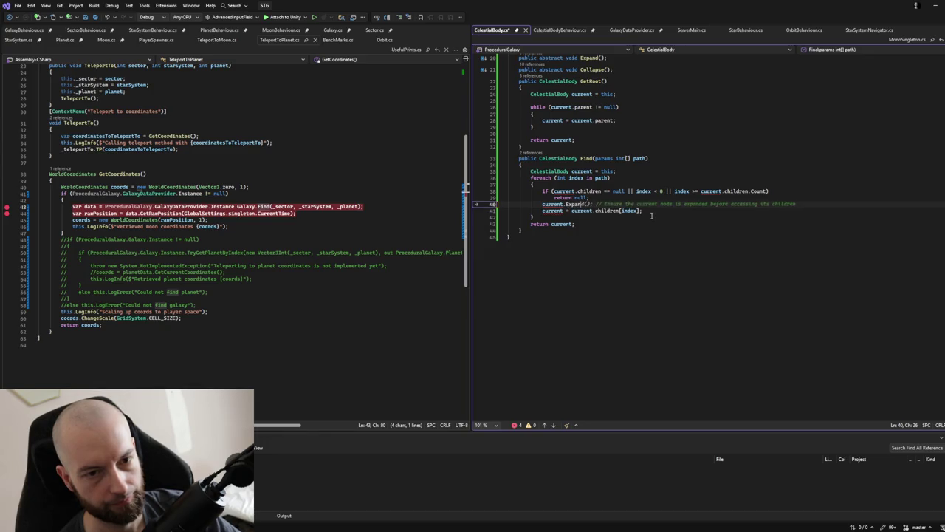
pyautogui.press('Tab')
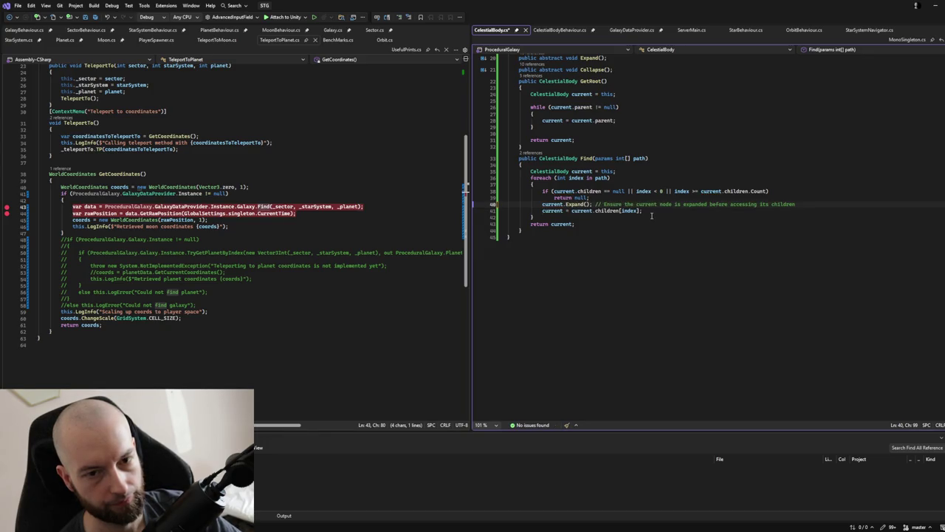
pyautogui.hotkey('ctrl', 's')
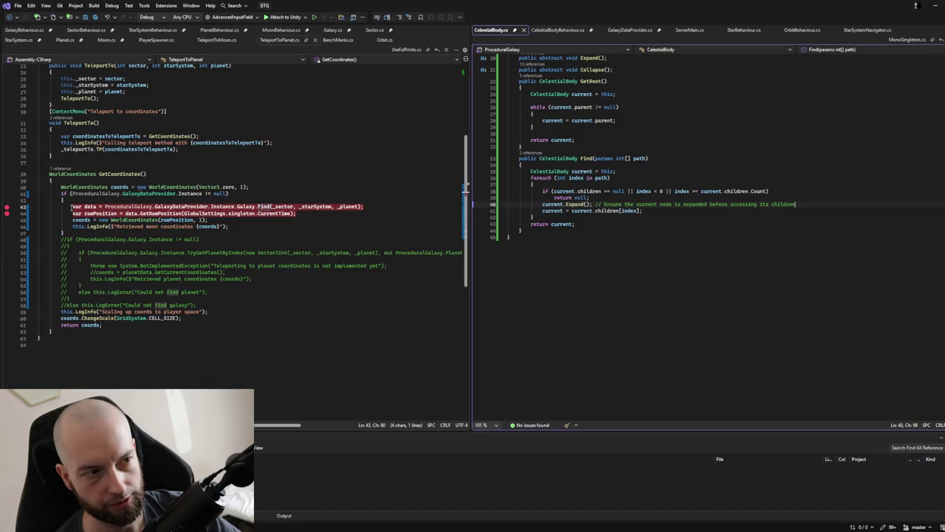
pyautogui.click(373, 208)
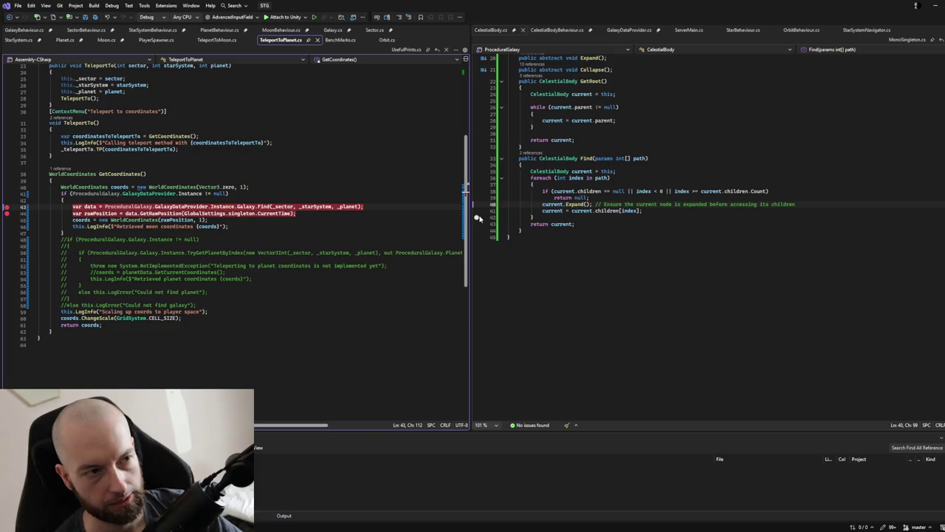
# Add a null check on data below the Galaxy.Find call in TeleportToPlanet.cs
pyautogui.press('Return')
pyautogui.write('if(Da')
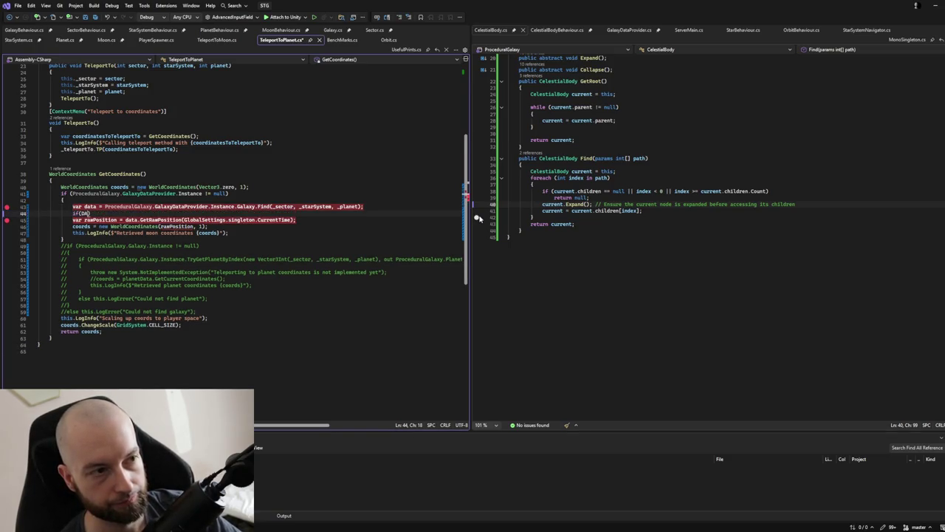
pyautogui.press('BackSpace')
pyautogui.press('BackSpace')
pyautogui.write('data')
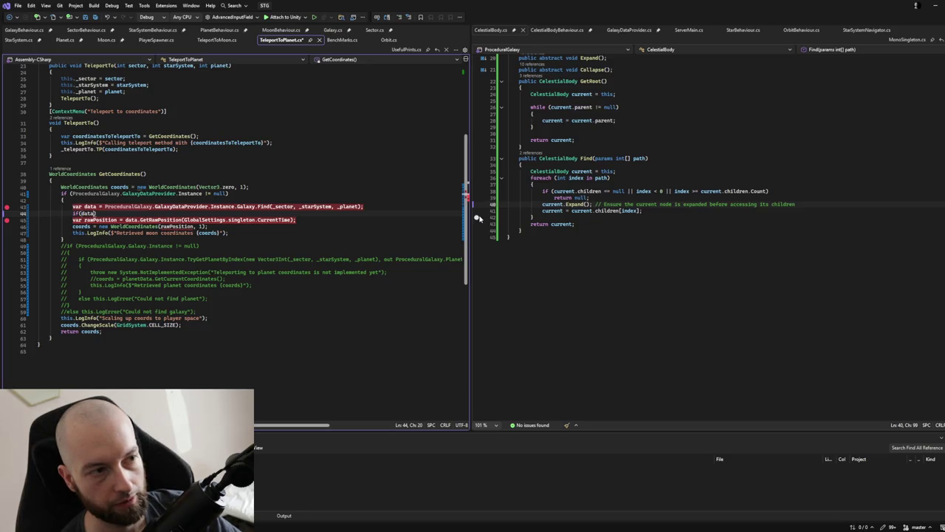
pyautogui.press('Tab')
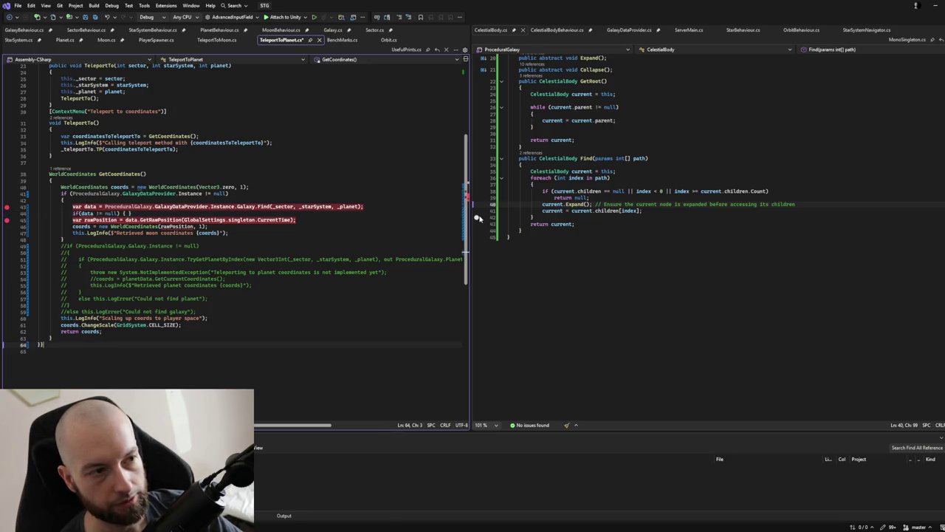
# Remove the empty braces and wrap the rawPosition and log lines in the null check's block
pyautogui.press('Left')
pyautogui.press('Left')
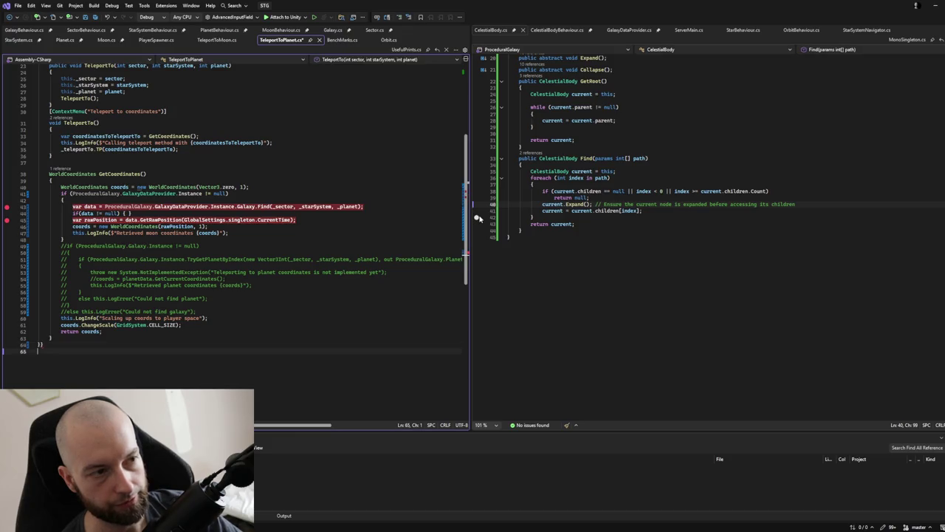
pyautogui.press('Up')
pyautogui.press('Up')
pyautogui.press('Up')
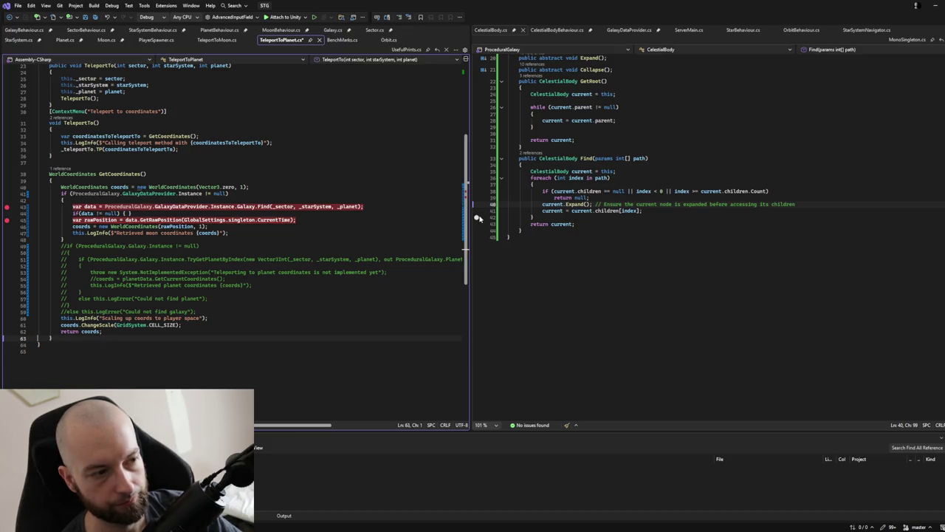
pyautogui.press('Down')
pyautogui.press('Down')
pyautogui.press('End')
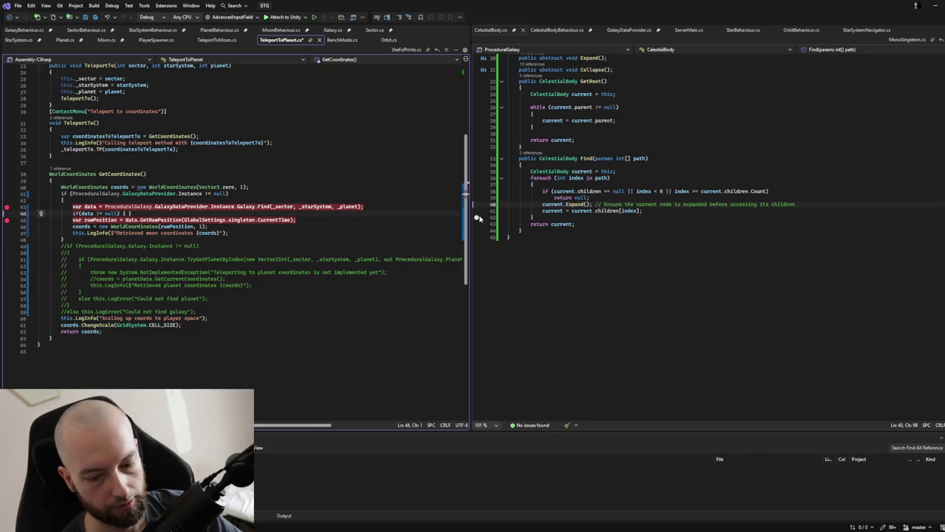
pyautogui.press('BackSpace')
pyautogui.press('BackSpace')
pyautogui.press('BackSpace')
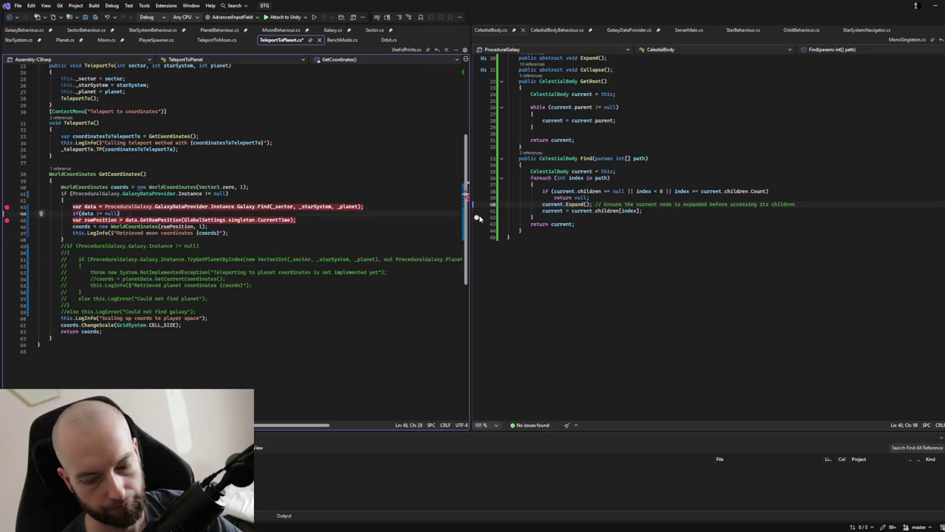
pyautogui.press('Down')
pyautogui.press('Home')
pyautogui.write('{')
pyautogui.press('Down')
pyautogui.press('Down')
pyautogui.press('End')
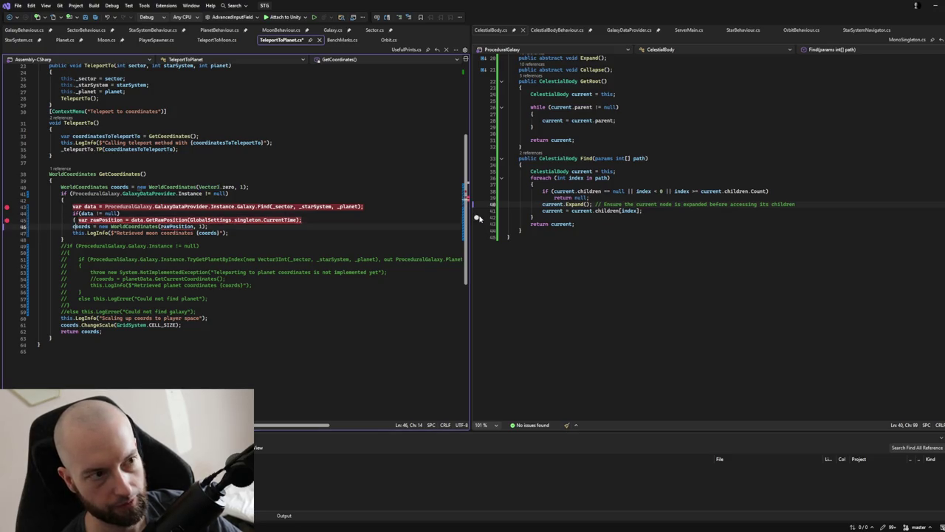
pyautogui.press('Return')
pyautogui.write('}')
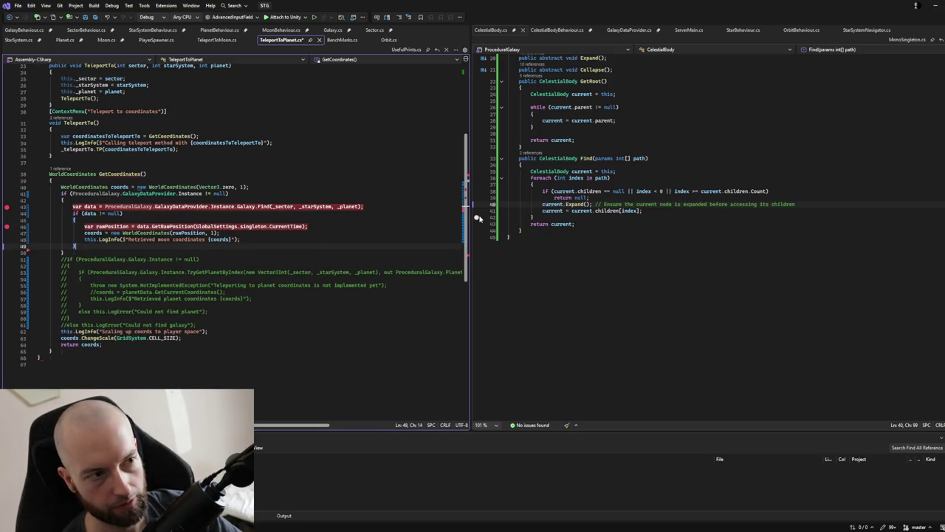
# Add an else branch logging 'Could not find moon', save, and clear the line 46 breakpoint
pyautogui.press('Return')
pyautogui.write('else')
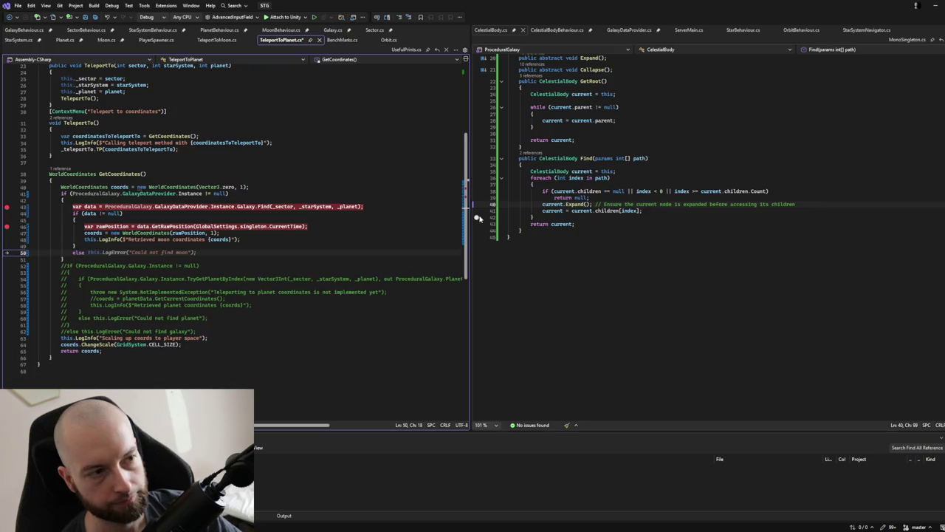
pyautogui.press('Tab')
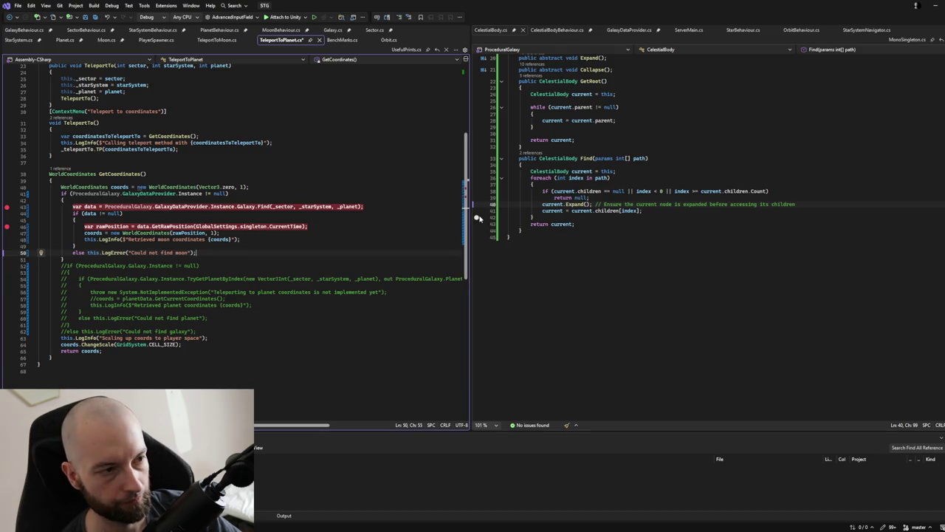
pyautogui.hotkey('ctrl', 's')
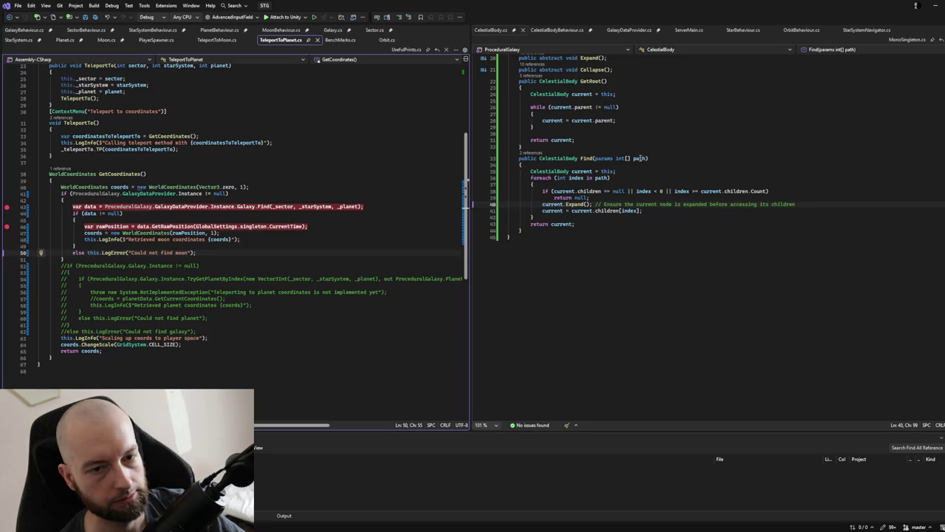
pyautogui.click(6, 226)
# Remove the line 43 breakpoint and change 'moon' to 'planet' in the error and log messages
pyautogui.click(6, 208)
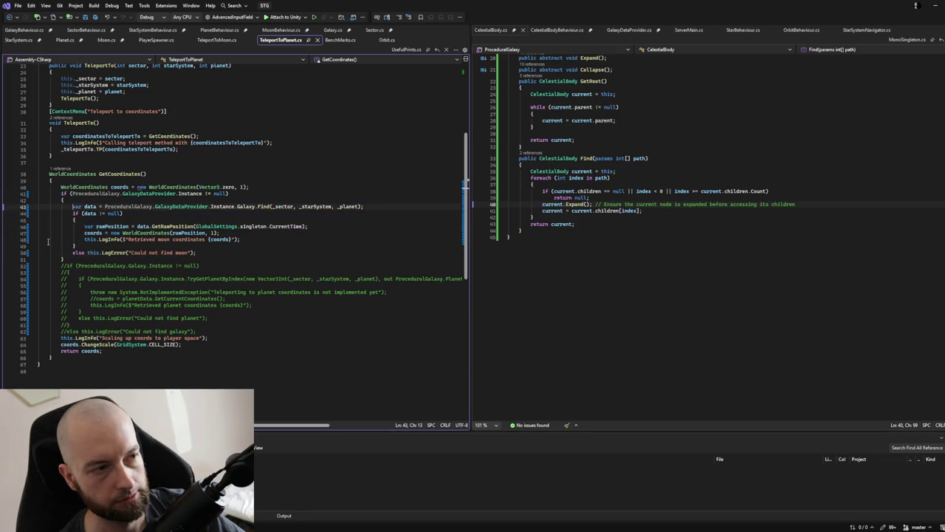
pyautogui.moveTo(72, 213); pyautogui.dragTo(79, 219)
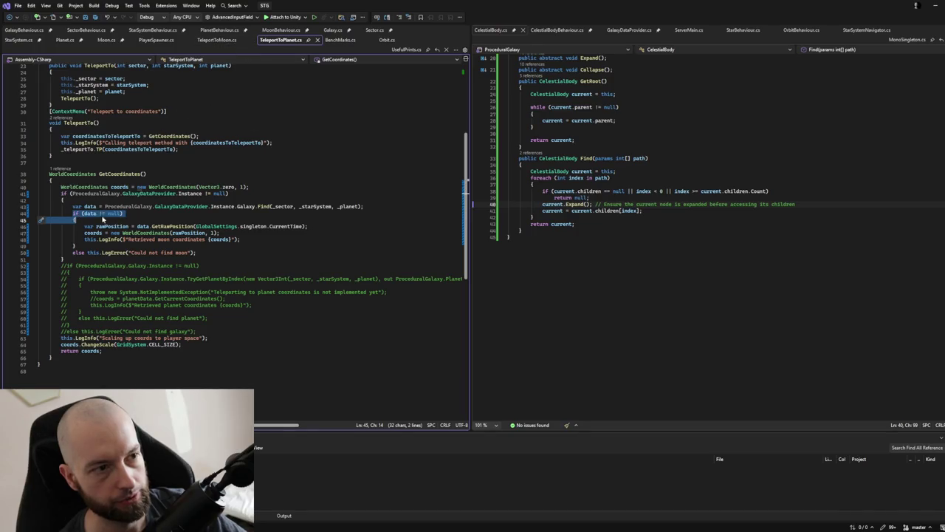
pyautogui.doubleClick(179, 254)
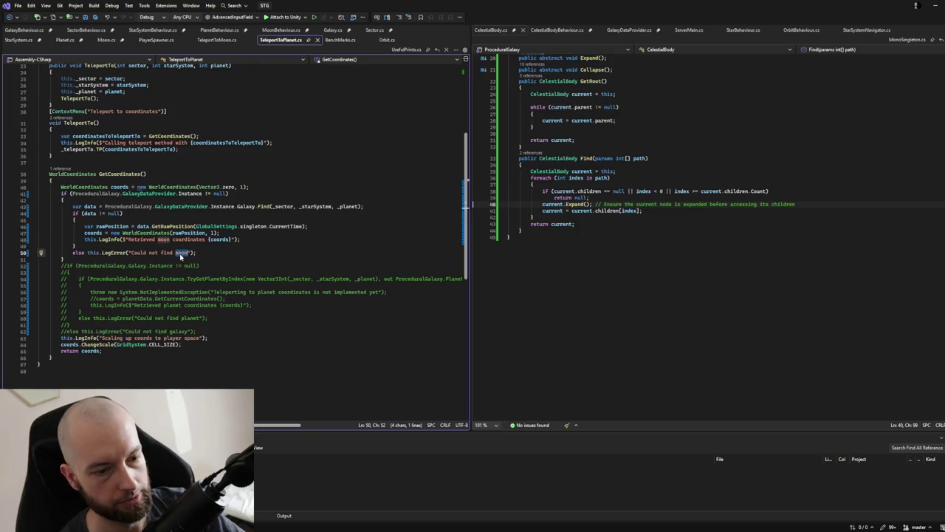
pyautogui.write('planet')
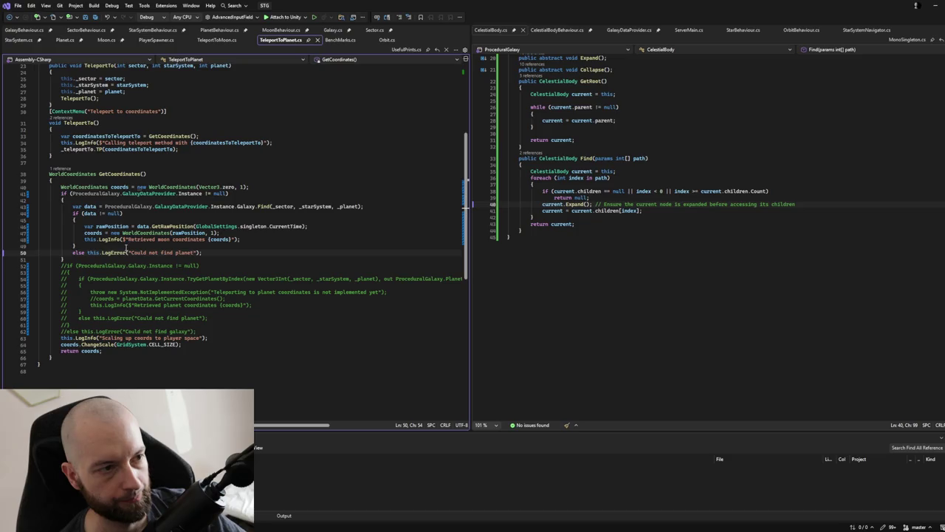
pyautogui.doubleClick(158, 239)
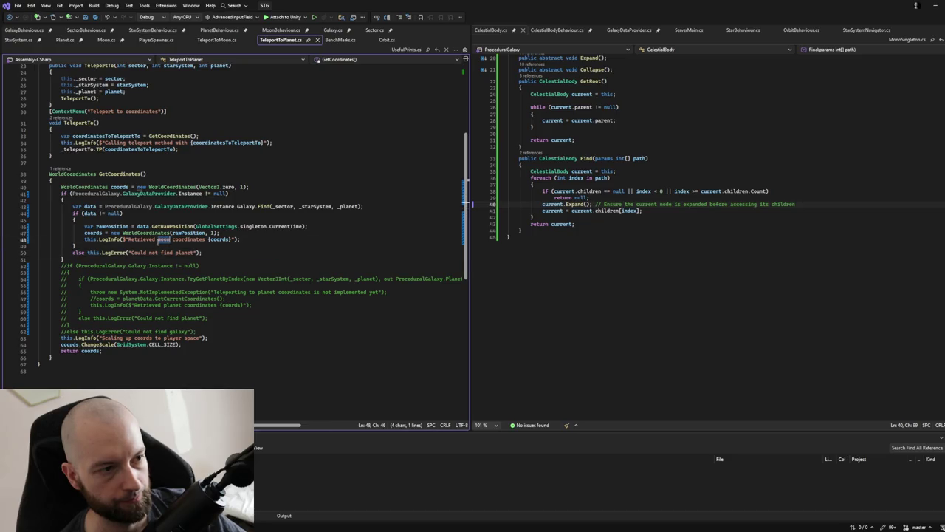
pyautogui.write('planet')
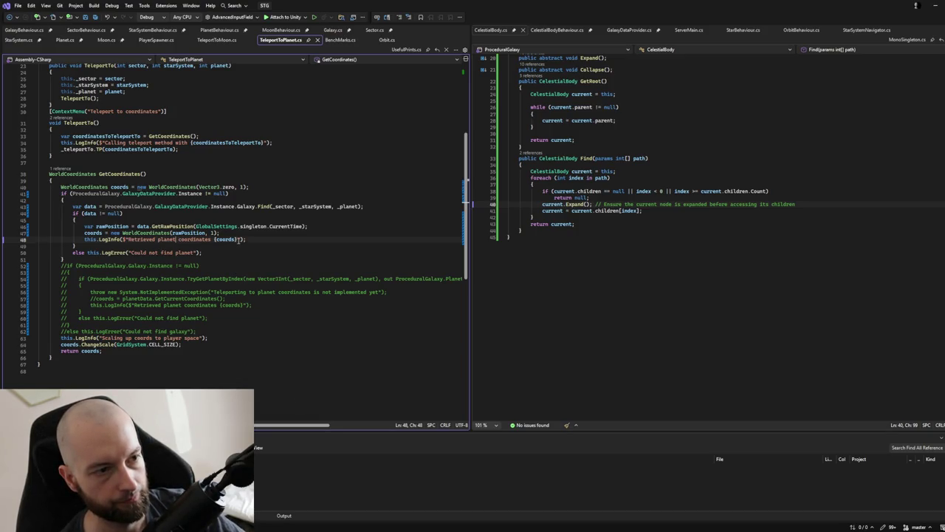
# Make the log read 'Retrieved {data.Name} coordinates {coords}' and save TeleportToPlanet.cs
pyautogui.click(236, 239)
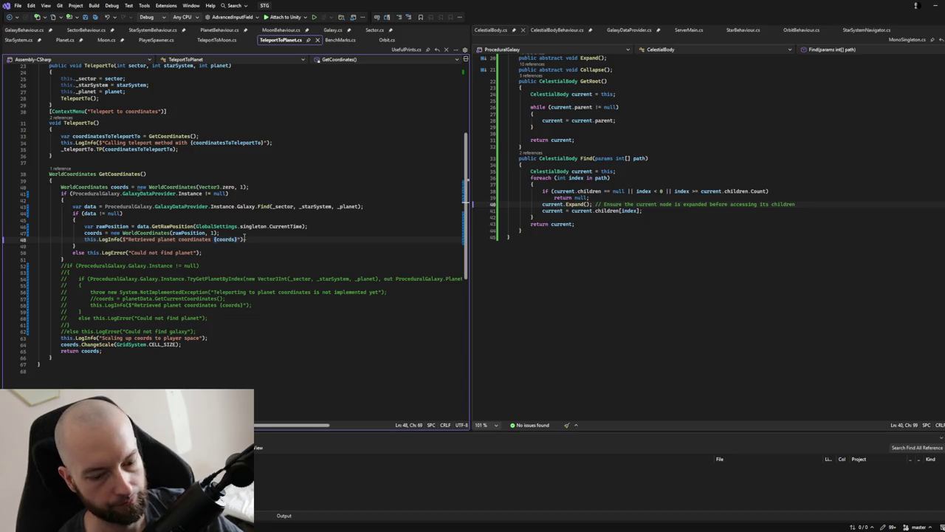
pyautogui.write(', {')
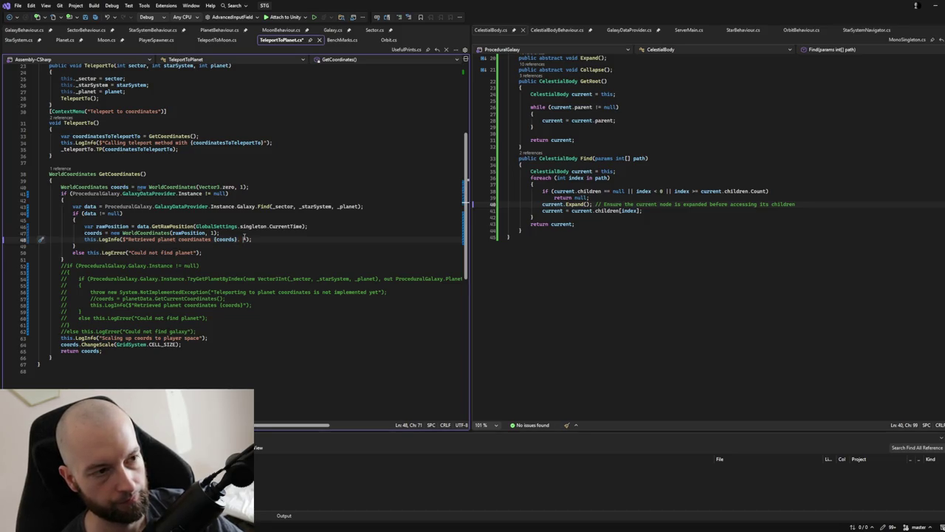
pyautogui.press('BackSpace')
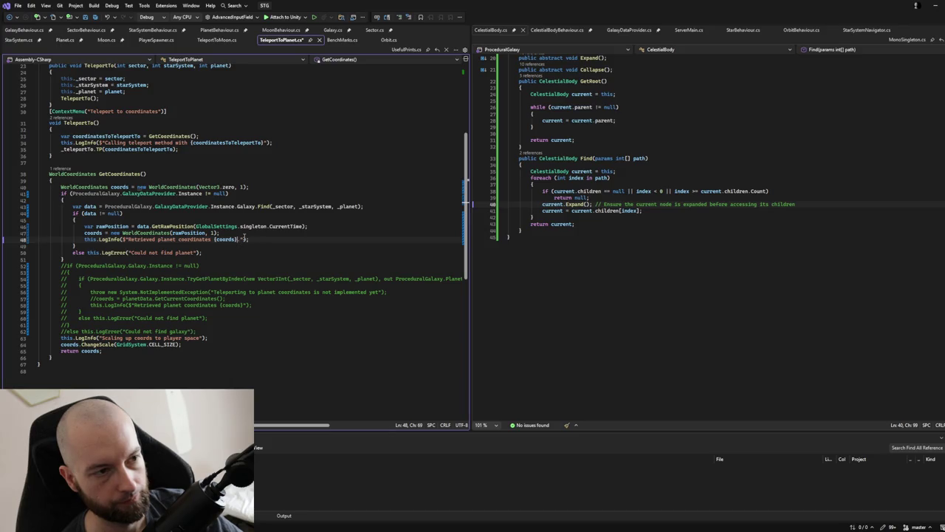
pyautogui.press('BackSpace')
pyautogui.press('BackSpace')
pyautogui.press('BackSpace')
pyautogui.write('{}')
pyautogui.press('Left')
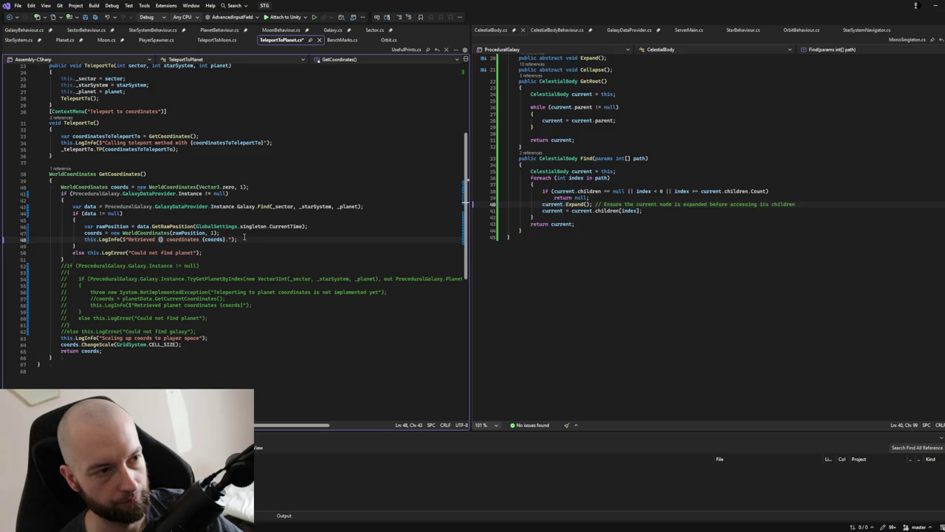
pyautogui.write('data.na')
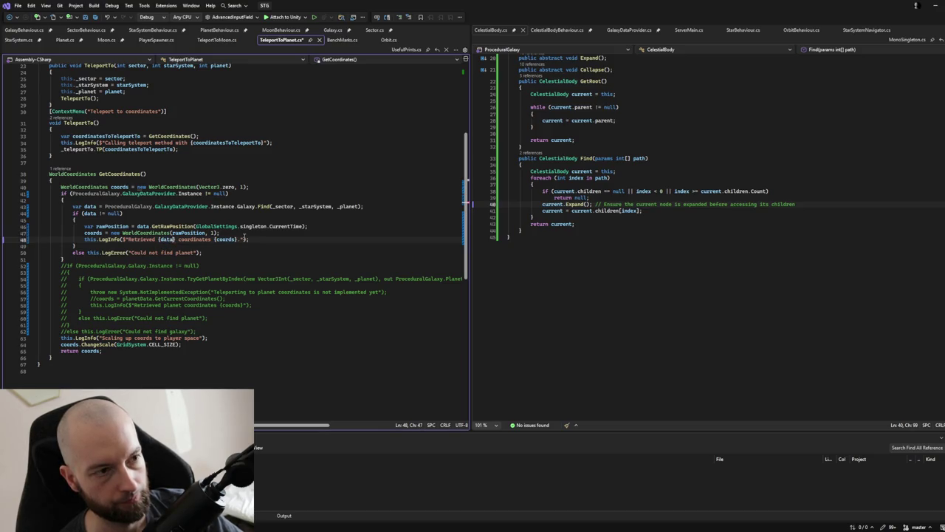
pyautogui.press('Tab')
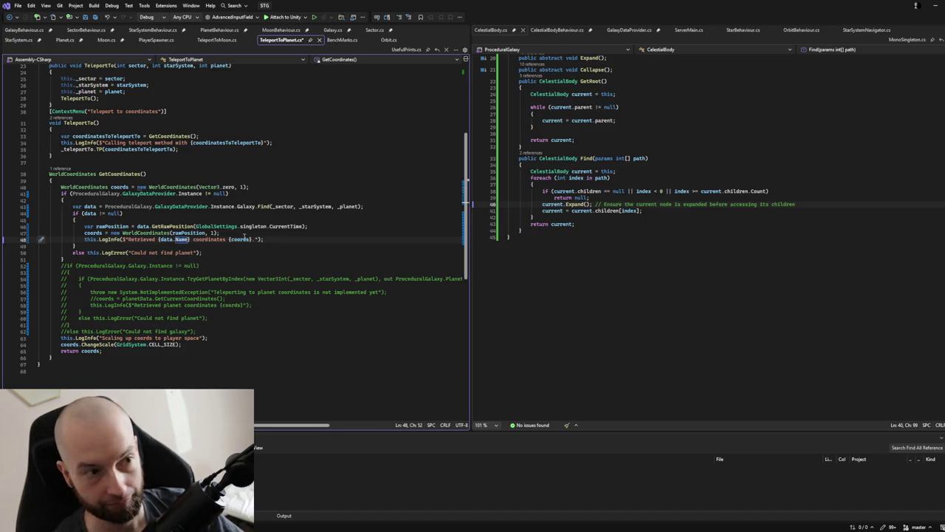
pyautogui.hotkey('ctrl', 's')
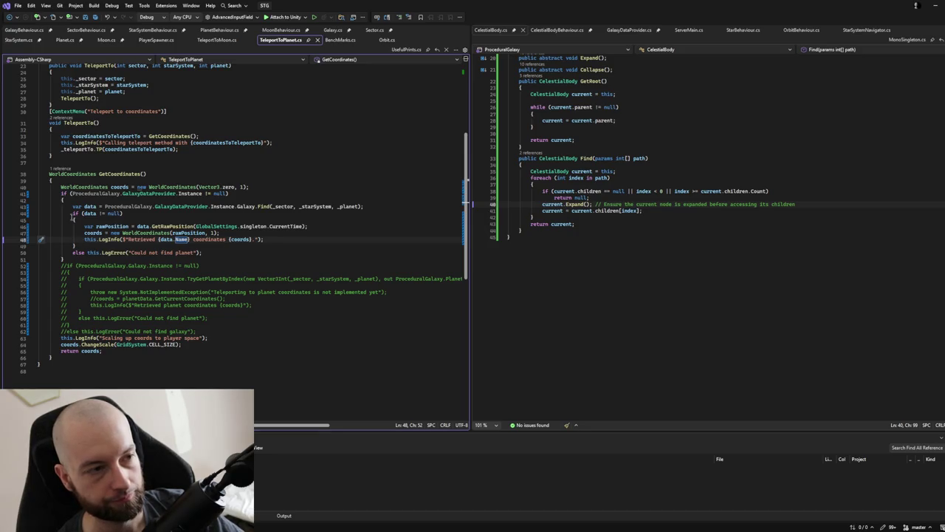
pyautogui.moveTo(69, 213)
pyautogui.mouseDown()
pyautogui.moveTo(266, 244)
pyautogui.moveTo(220, 256)
pyautogui.mouseUp()
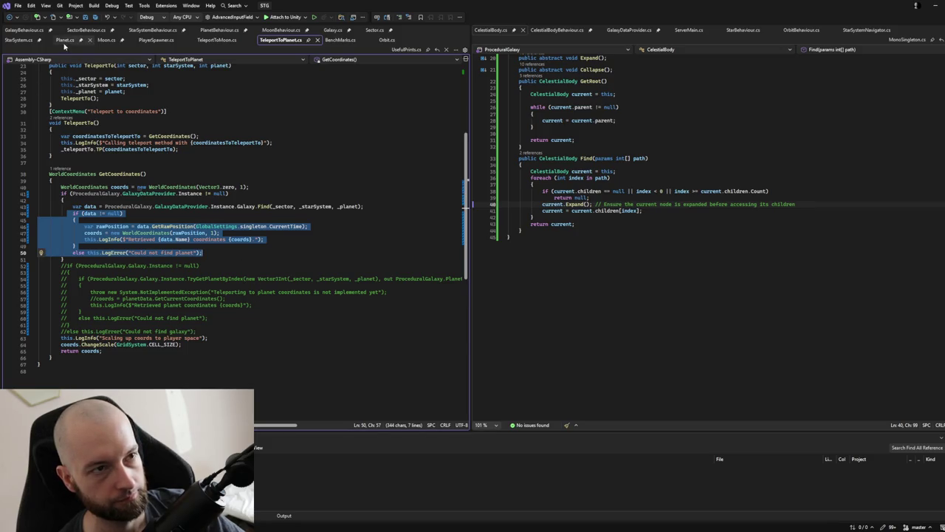
# Paste the null-check block after the data lookup line in TeleportToMoon.cs
pyautogui.click(235, 41)
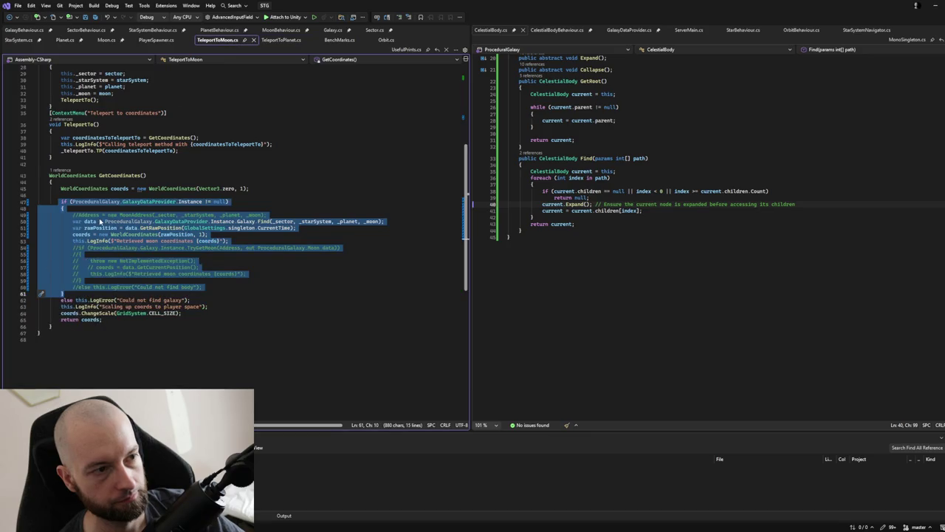
pyautogui.click(99, 215)
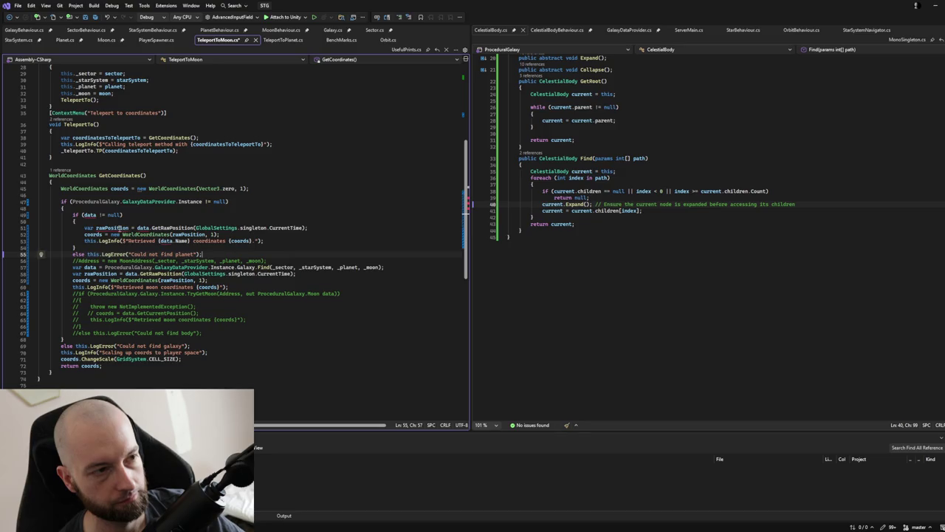
pyautogui.press('Tab')
pyautogui.hotkey('ctrl', 'z')
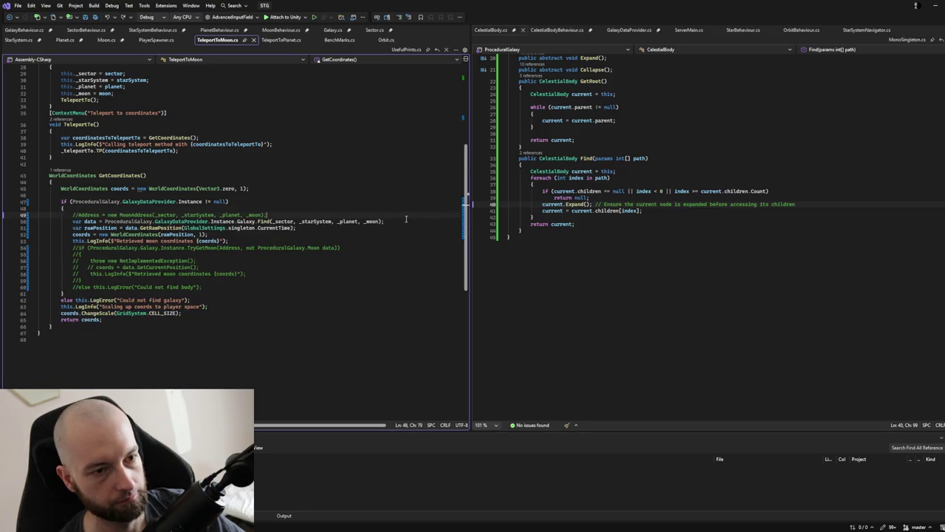
pyautogui.click(403, 221)
pyautogui.hotkey('ctrl', 'z')
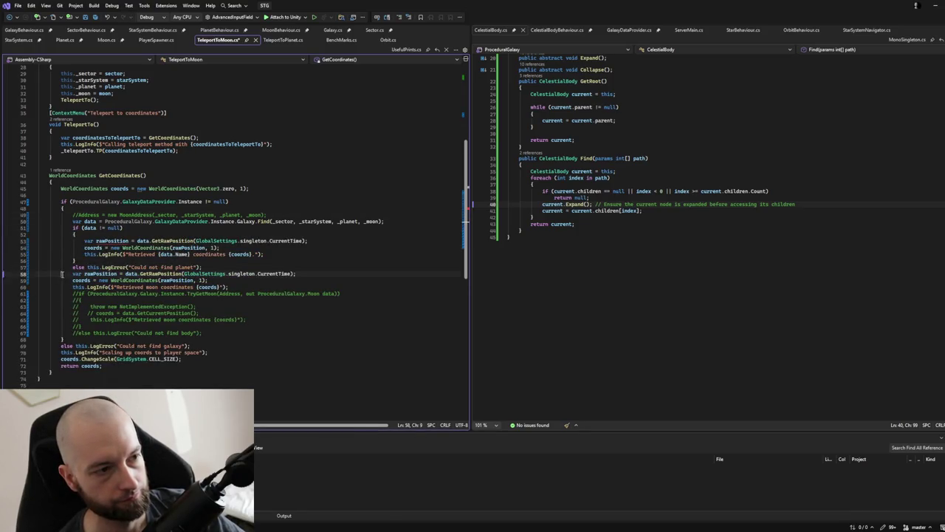
# Comment out lines 58–60 and change the error message to 'Could not find moon'
pyautogui.moveTo(40, 273); pyautogui.dragTo(250, 284)
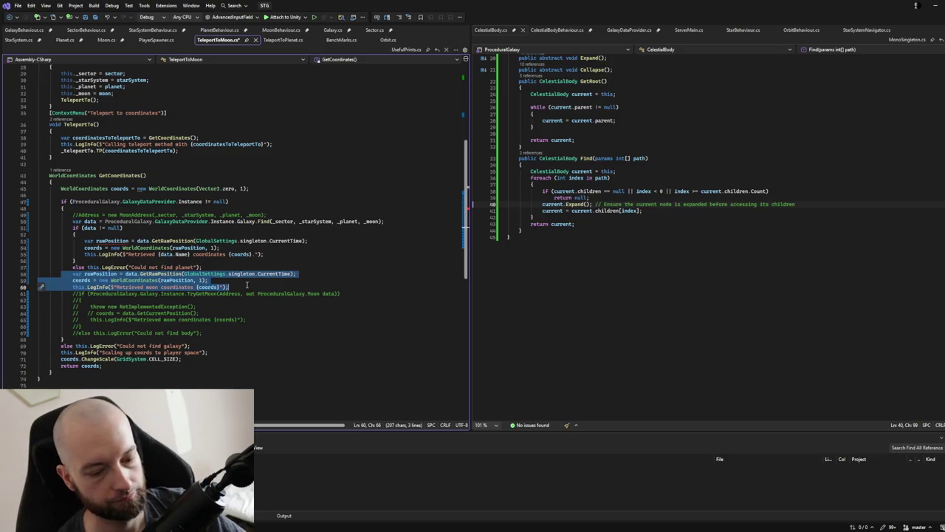
pyautogui.hotkey('ctrl', 'k')
pyautogui.hotkey('ctrl', 'c')
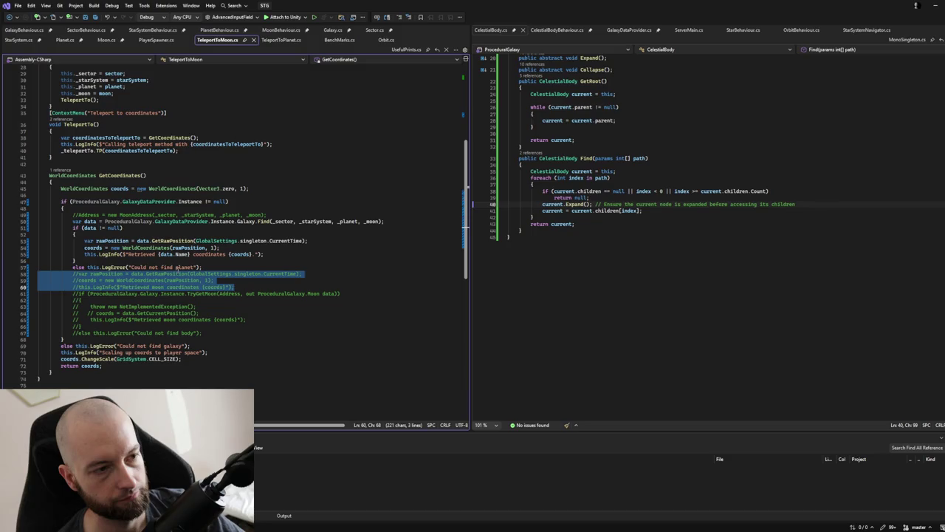
pyautogui.doubleClick(180, 268)
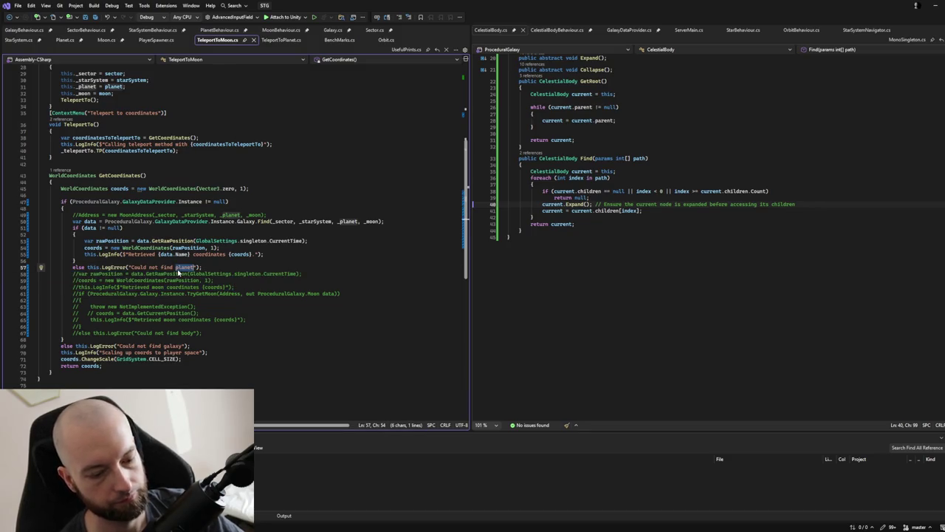
pyautogui.write('moon')
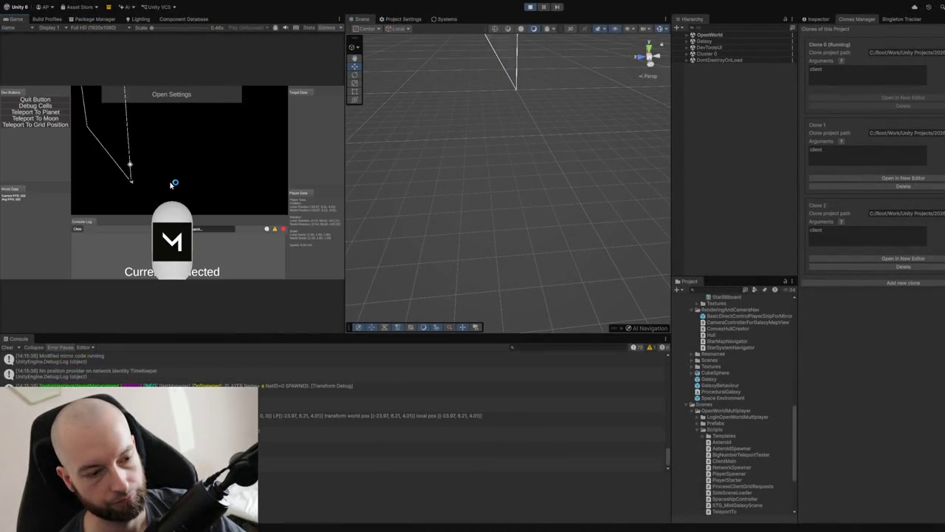
# Enable the Debug Cells grid and teleport the player to grid position (0, 0, 0)
pyautogui.click(45, 106)
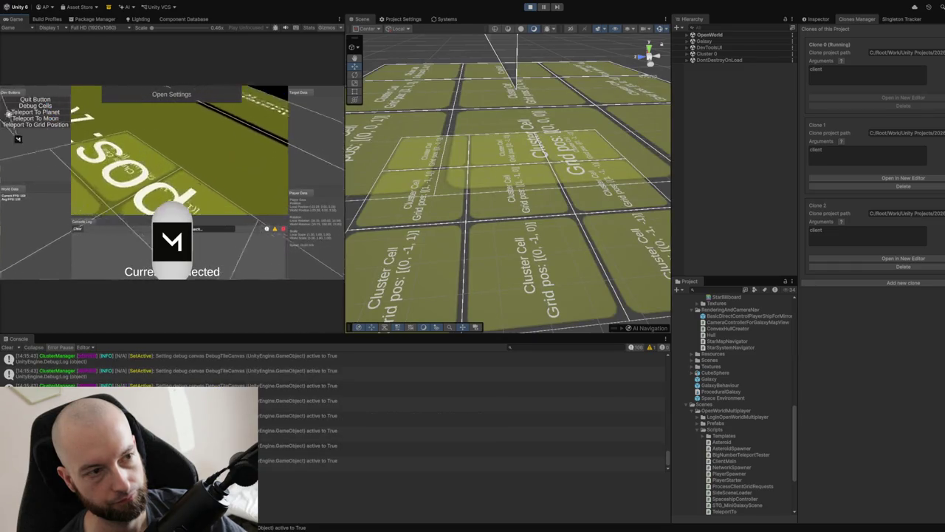
pyautogui.click(50, 125)
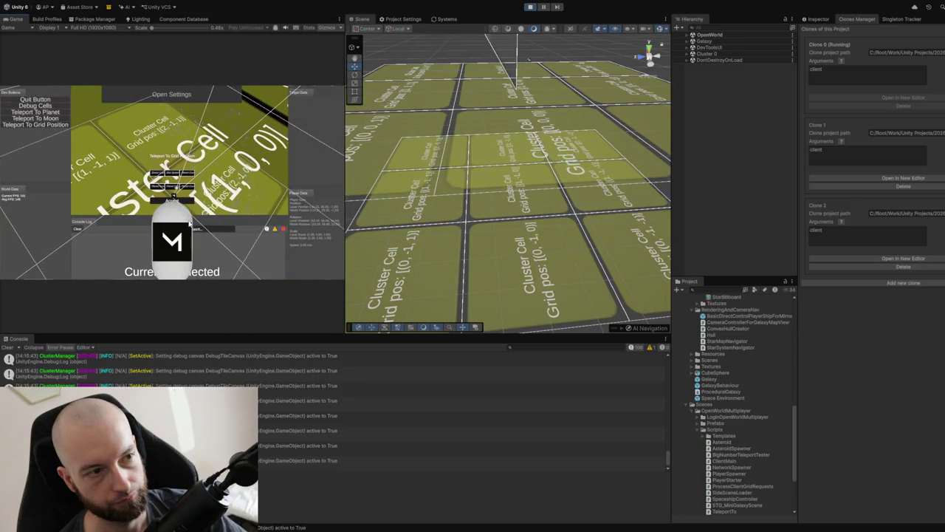
pyautogui.click(166, 205)
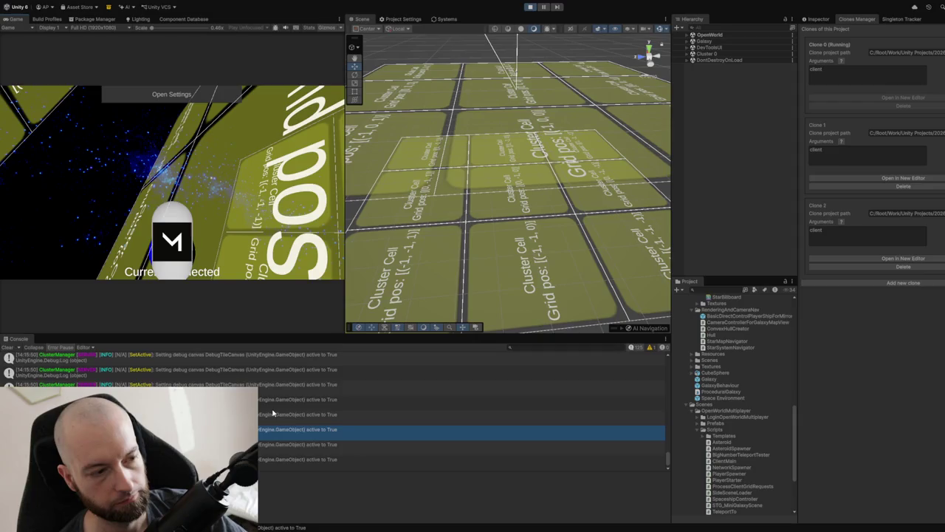
# Clear the Console and teleport to the grid position again from the dev tools overlay
pyautogui.click(8, 347)
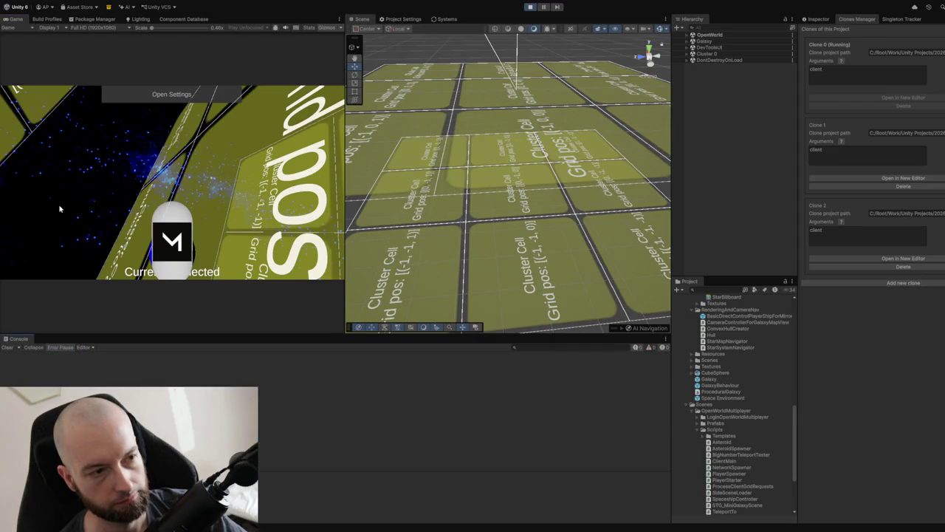
pyautogui.press('F1')
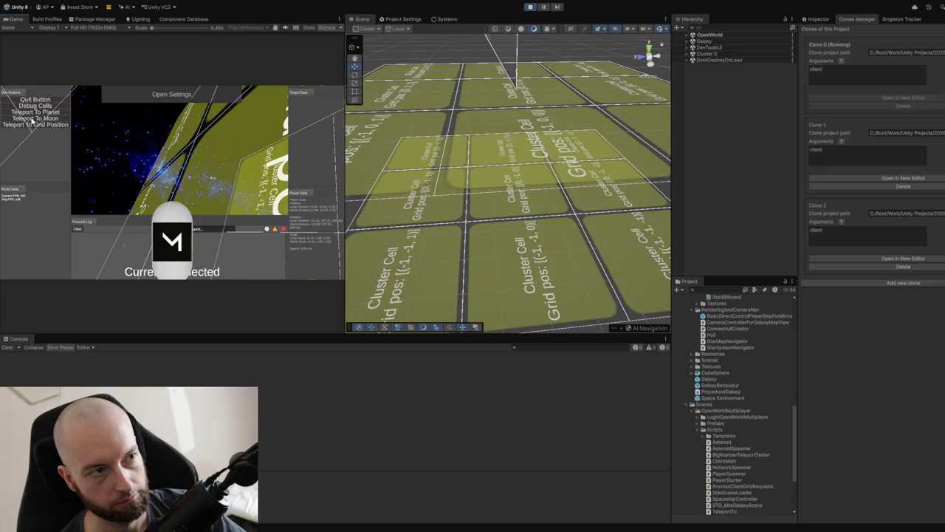
pyautogui.click(31, 133)
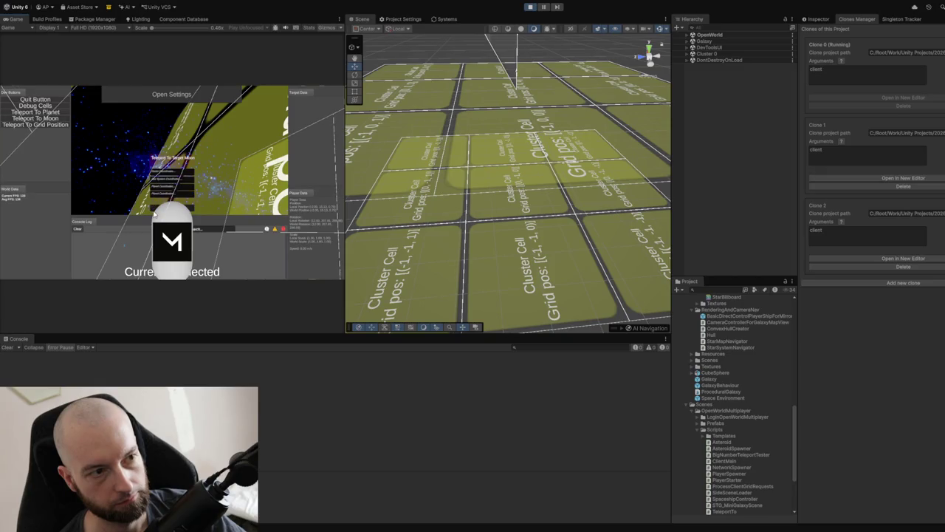
pyautogui.press('F1')
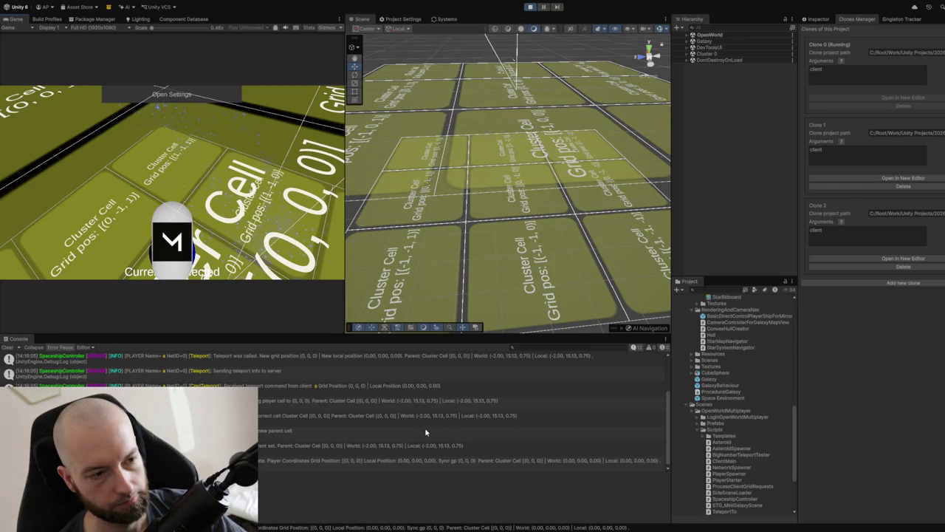
# Clear the Console and teleport to the chosen moon, triggering a 'Could not find moon' error
pyautogui.scroll(2, 425, 432)
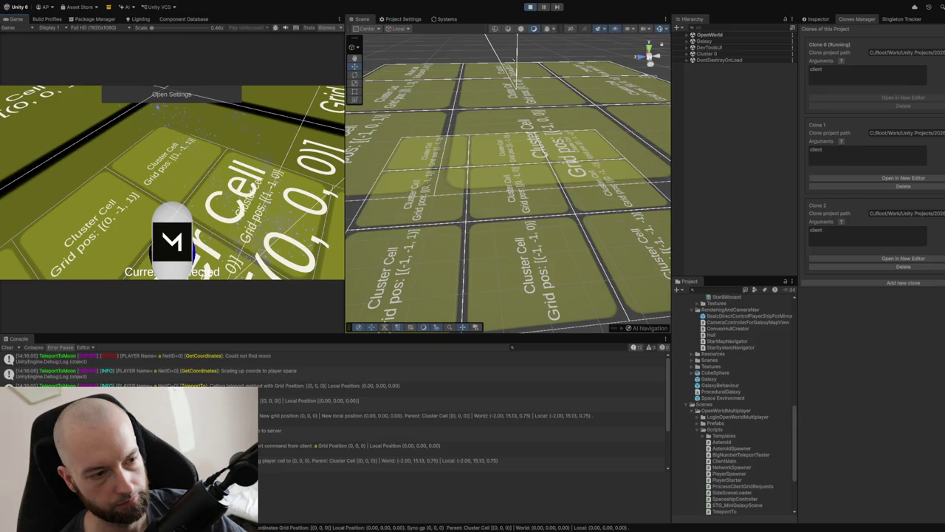
pyautogui.click(7, 347)
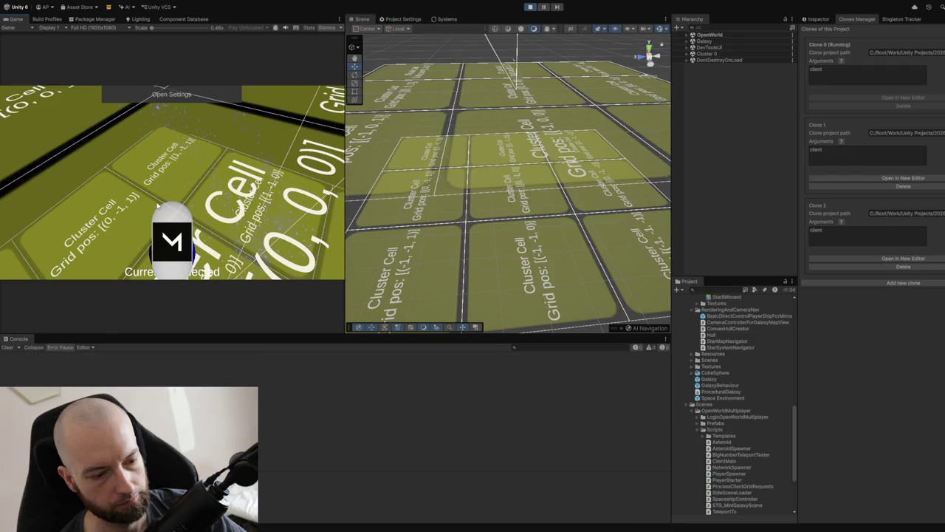
pyautogui.click(144, 183)
pyautogui.click(51, 119)
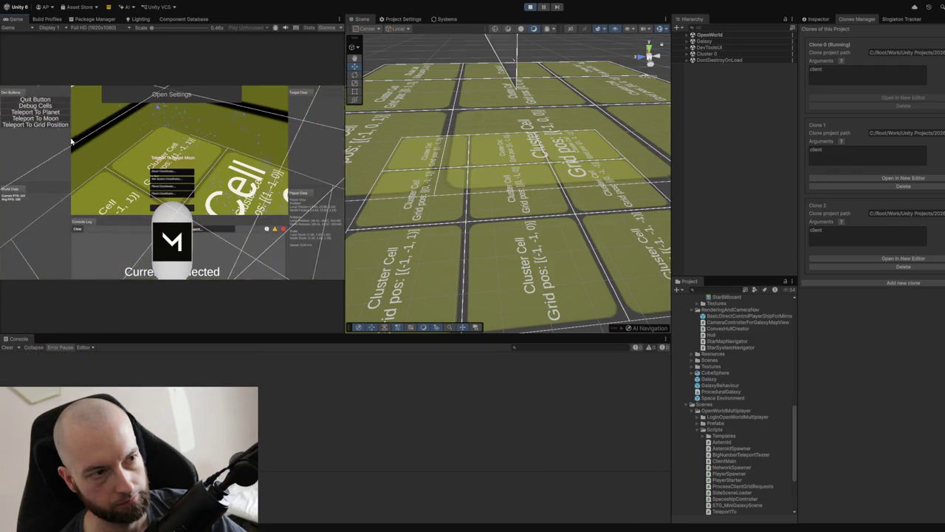
pyautogui.click(157, 208)
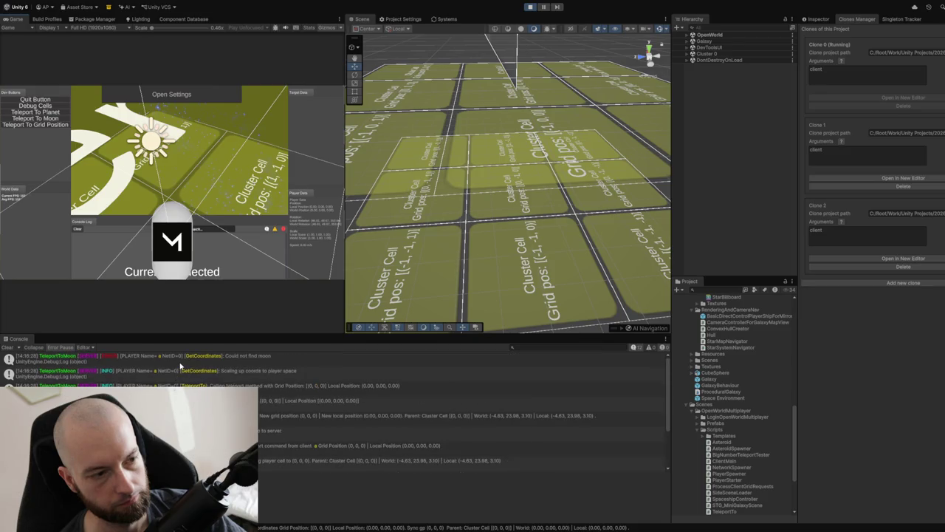
# Select the 'Could not find moon' Console entry to show its stack trace
pyautogui.click(180, 359)
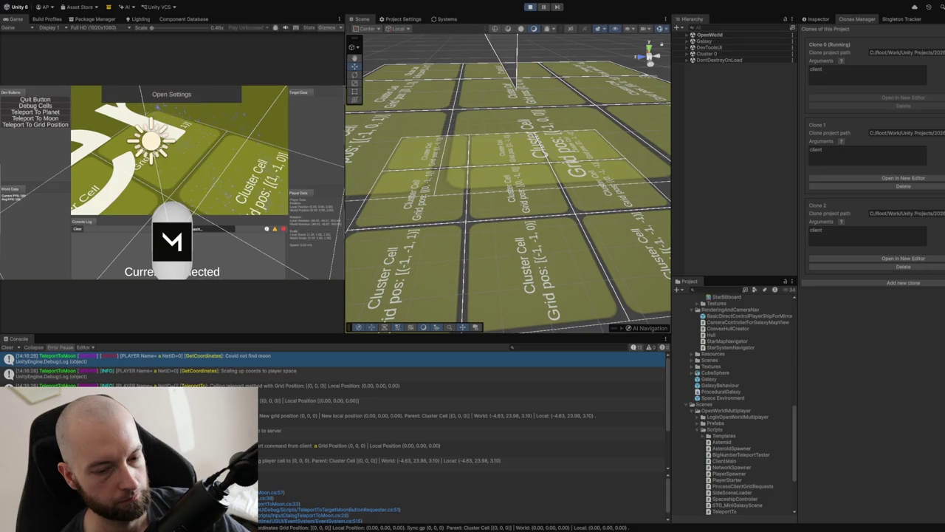
# Clear the Console, teleport to a moon again, and scroll through the teleport logs
pyautogui.click(7, 347)
pyautogui.click(40, 120)
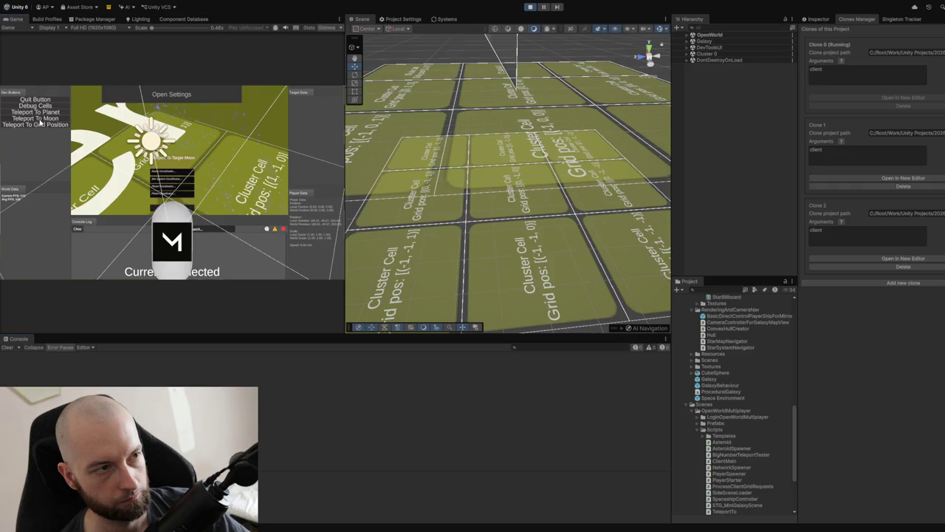
pyautogui.click(157, 210)
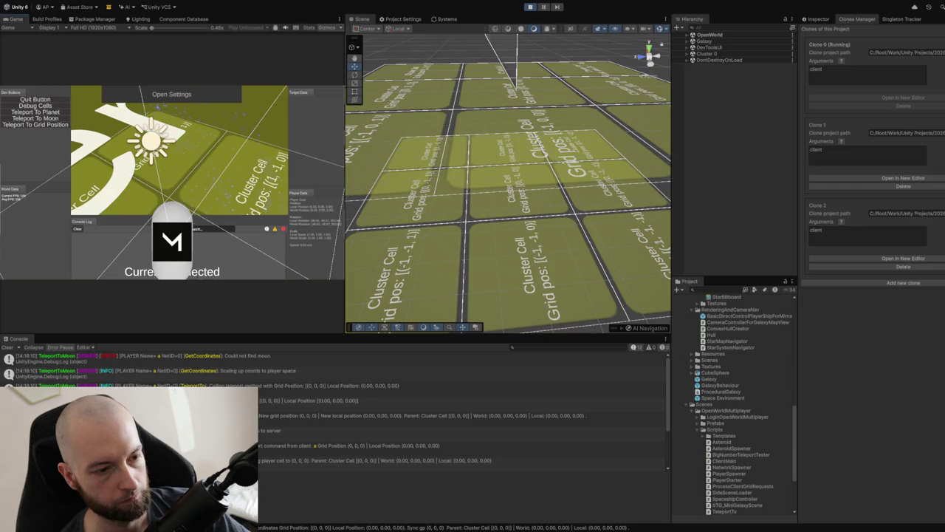
pyautogui.scroll(-3, 333, 414)
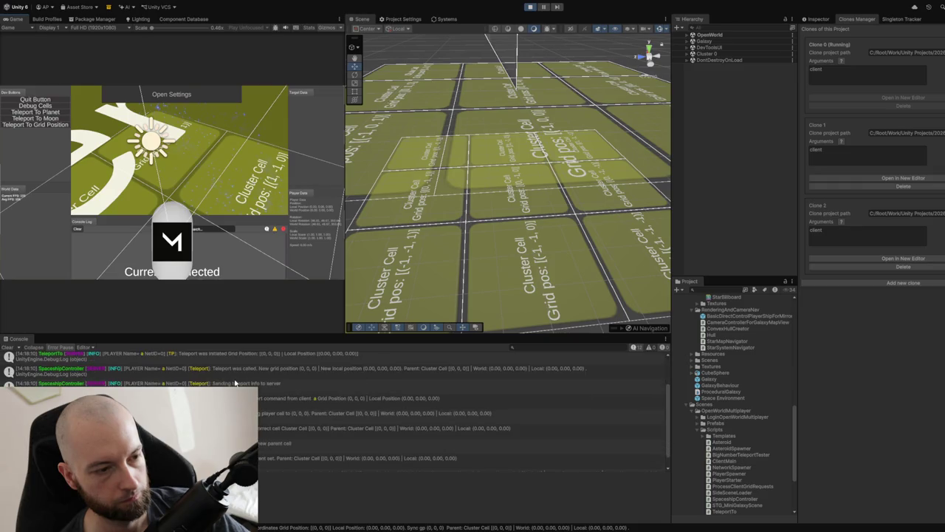
pyautogui.scroll(-1, 235, 382)
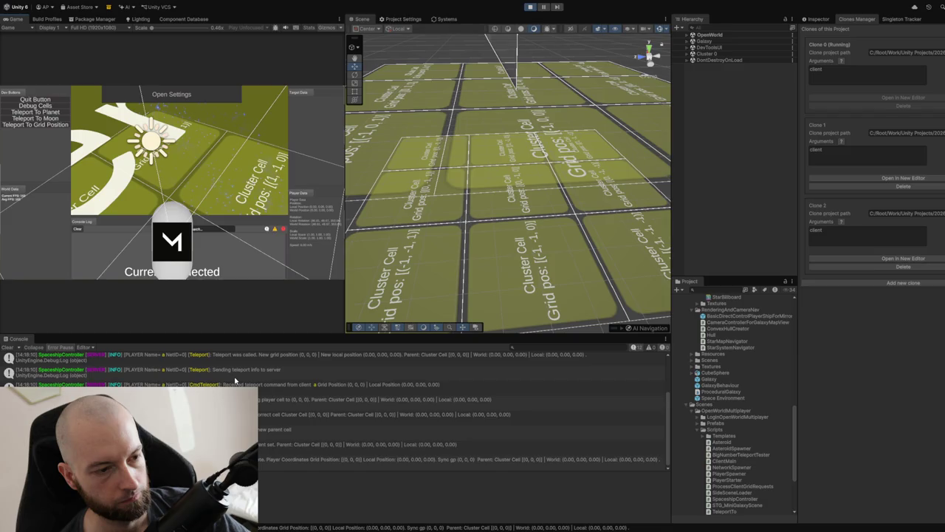
pyautogui.scroll(4, 222, 380)
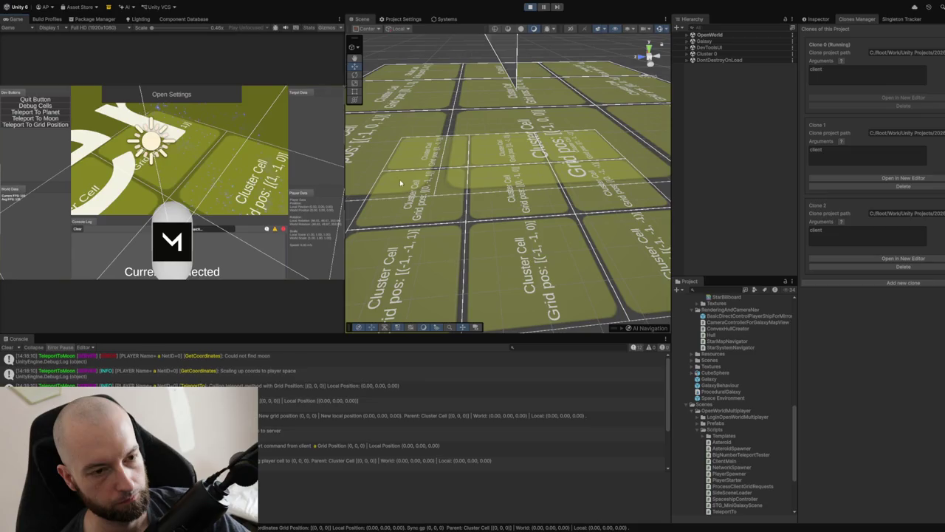
# Repeat the moon teleport to a chosen moon, then clear the Console
pyautogui.click(46, 119)
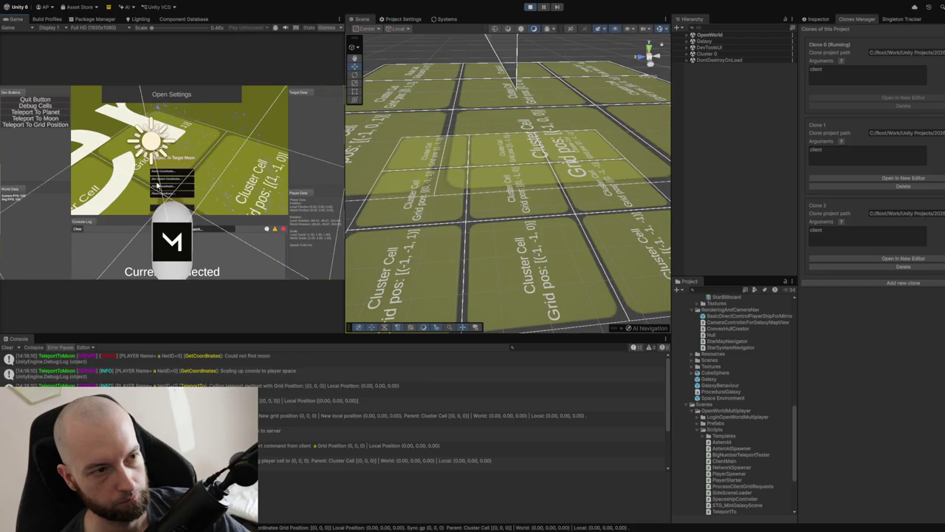
pyautogui.click(154, 209)
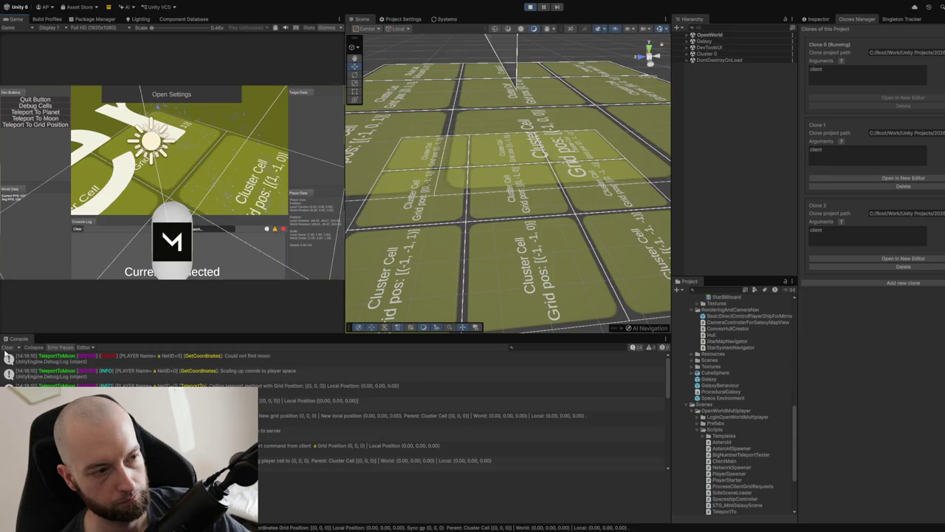
pyautogui.click(7, 347)
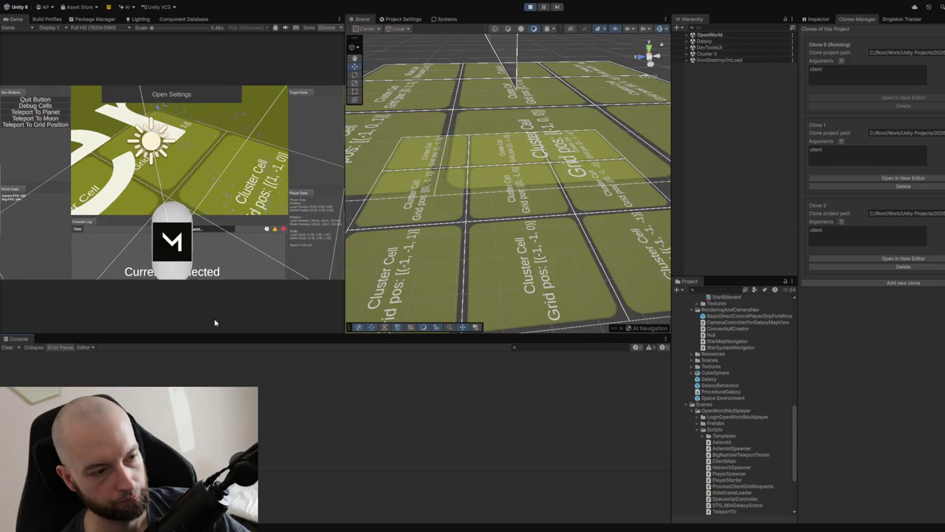
pyautogui.click(35, 112)
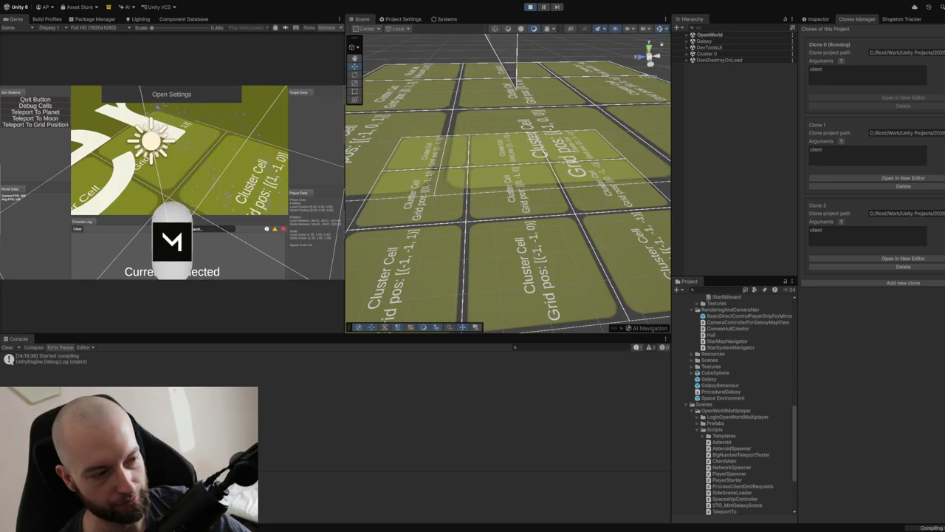
# Restart Play mode and log into the OpenWorld scene as host
pyautogui.click(532, 8)
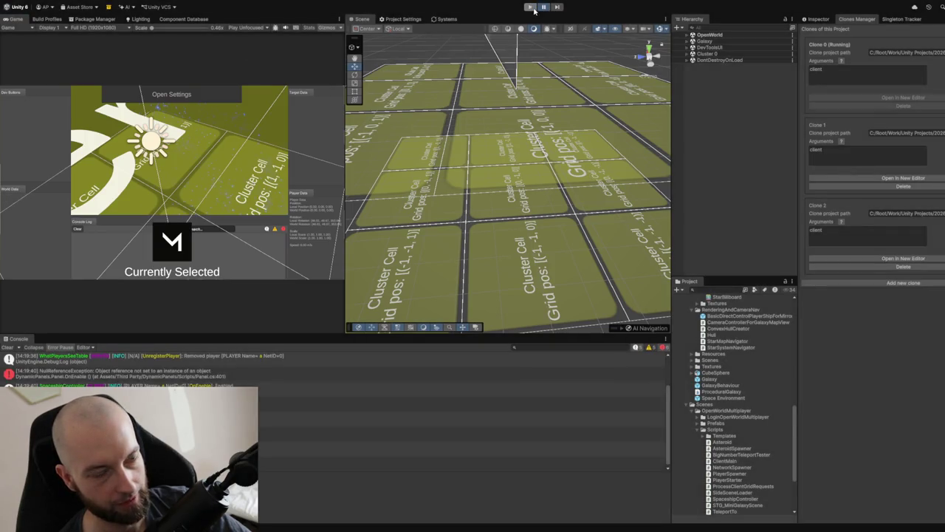
pyautogui.click(530, 7)
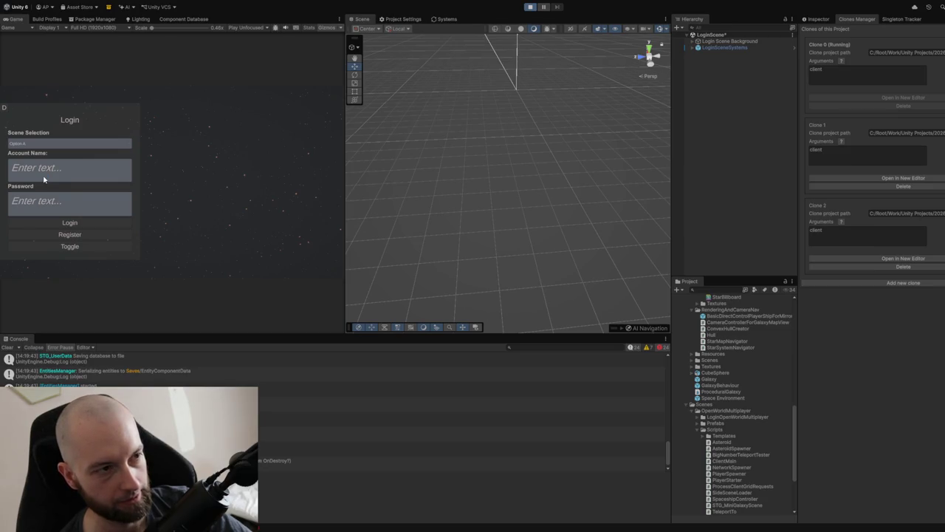
pyautogui.click(41, 250)
pyautogui.click(67, 223)
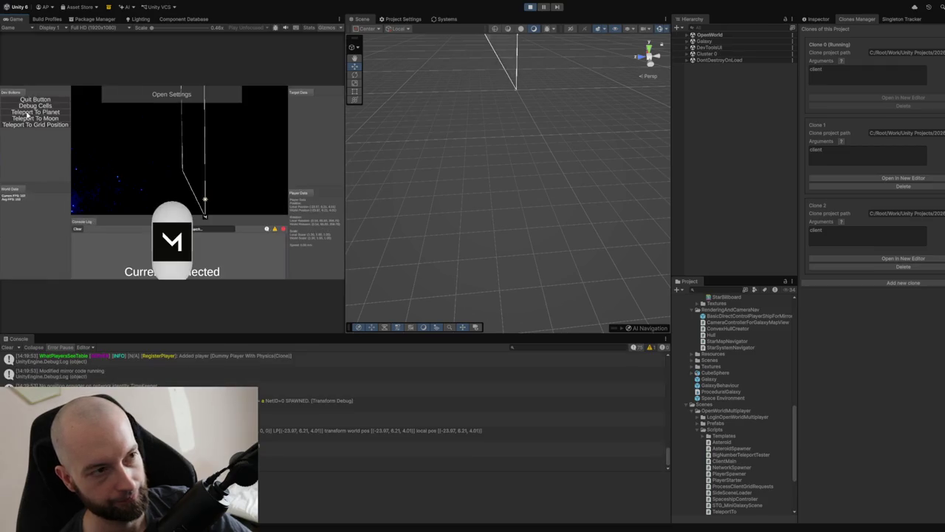
# Show the debug cells and teleport to a planet near grid cell (72, -2, -7)
pyautogui.click(35, 106)
pyautogui.click(25, 118)
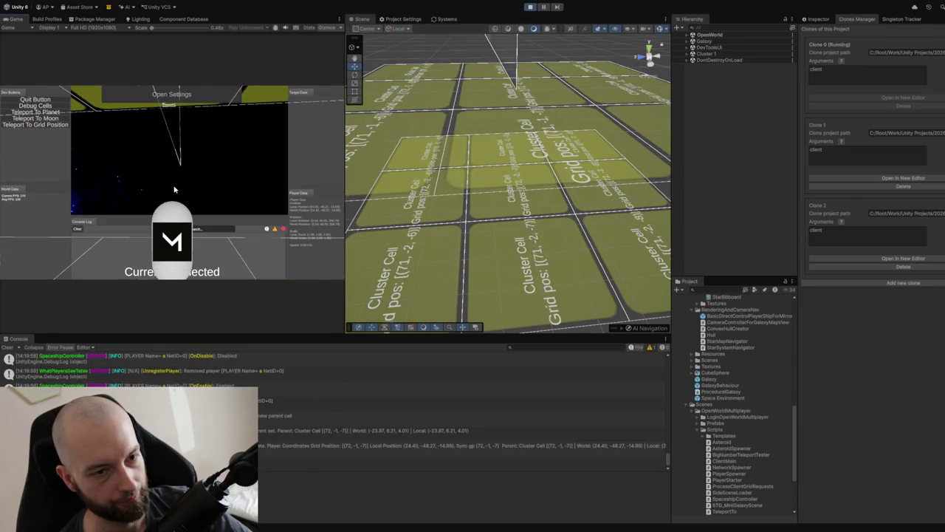
pyautogui.click(175, 190)
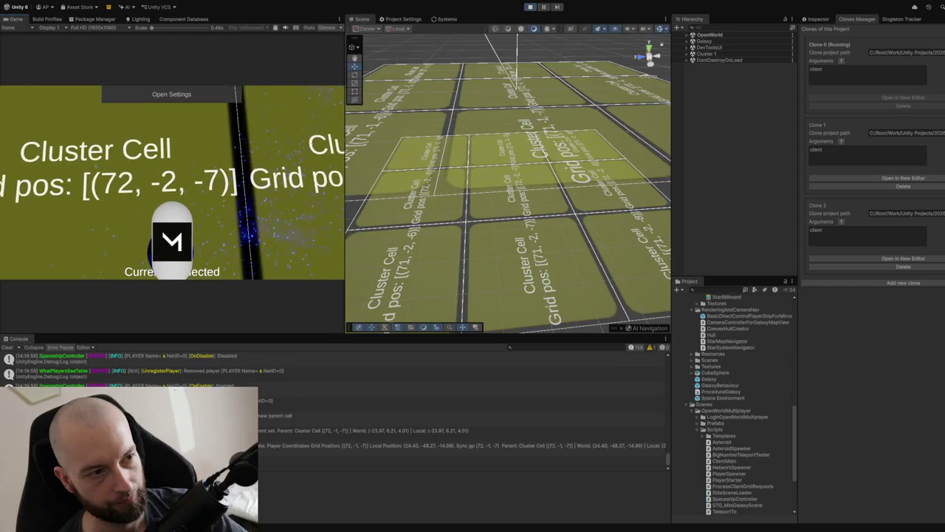
pyautogui.click(214, 169)
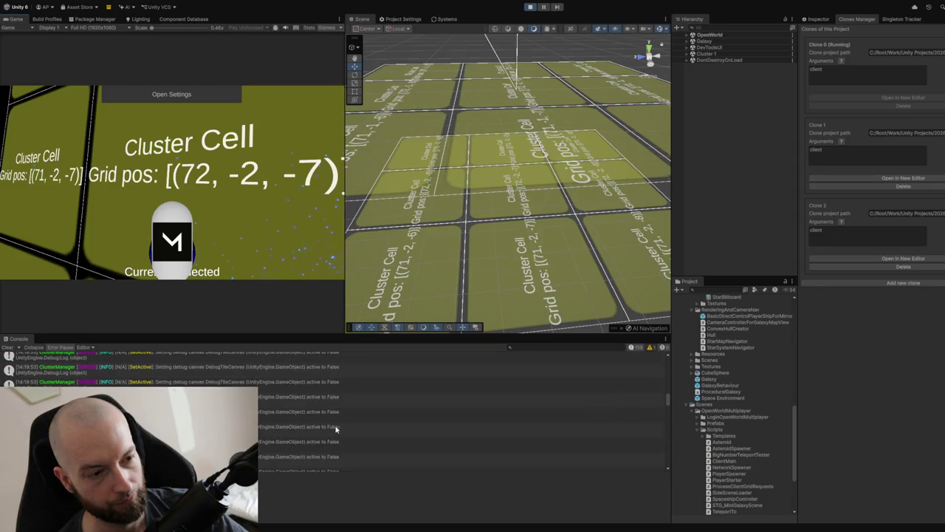
pyautogui.click(138, 197)
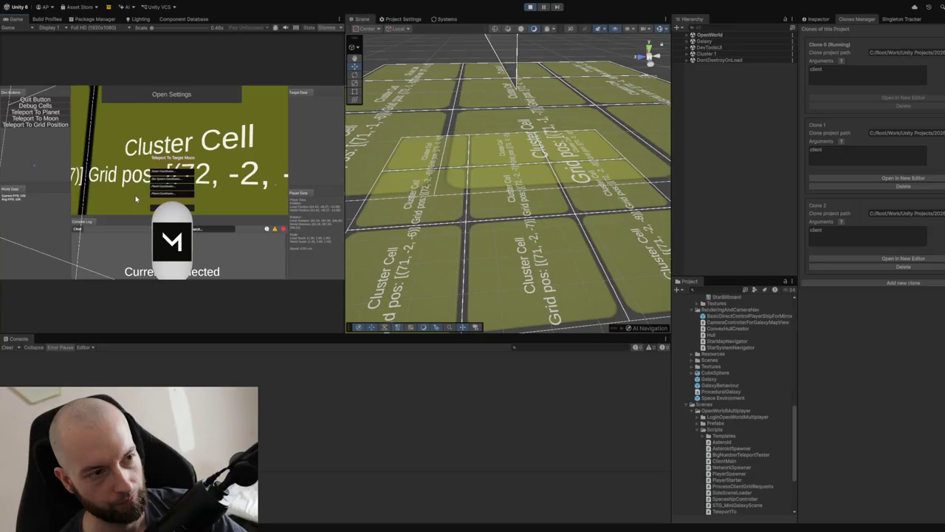
# Confirm teleporting the host player to the selected target
pyautogui.click(156, 214)
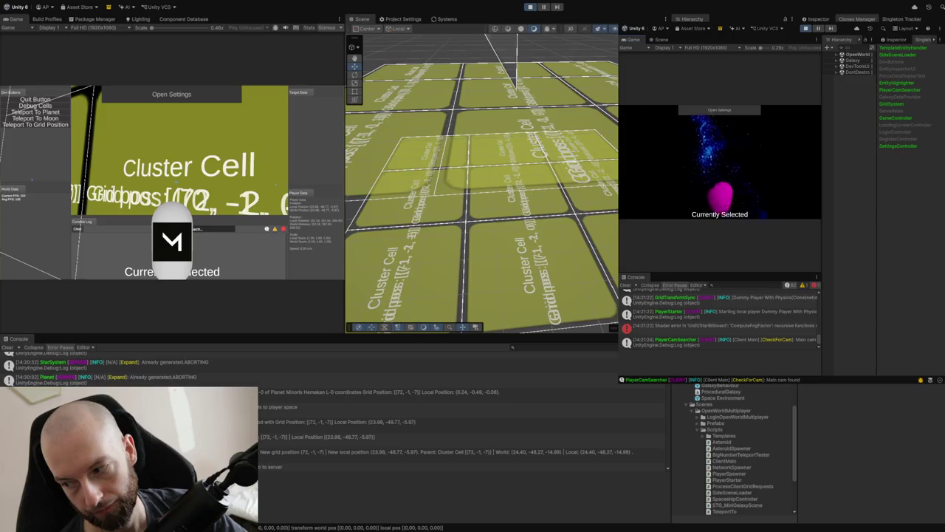
# In the clone's game, open and close Settings, then turn on Debug Cells near cell (69, -2, -6)
pyautogui.click(650, 125)
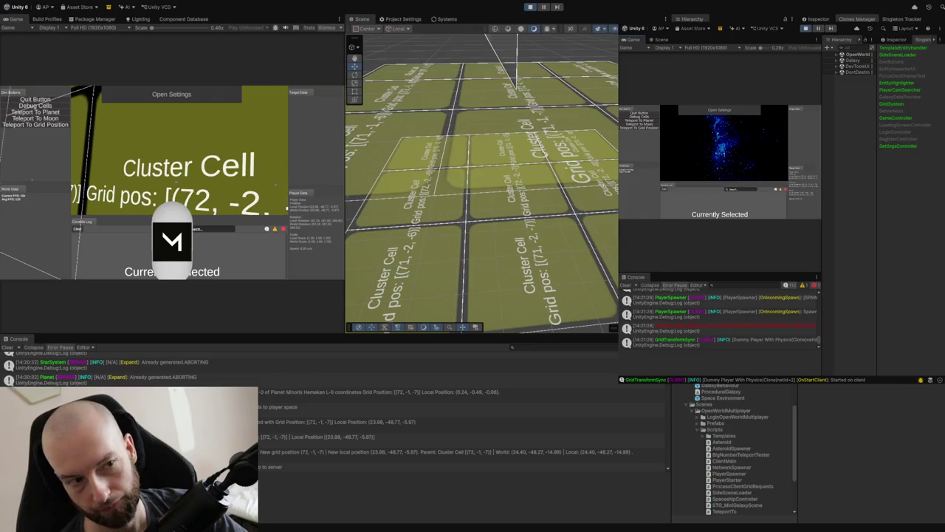
pyautogui.click(720, 110)
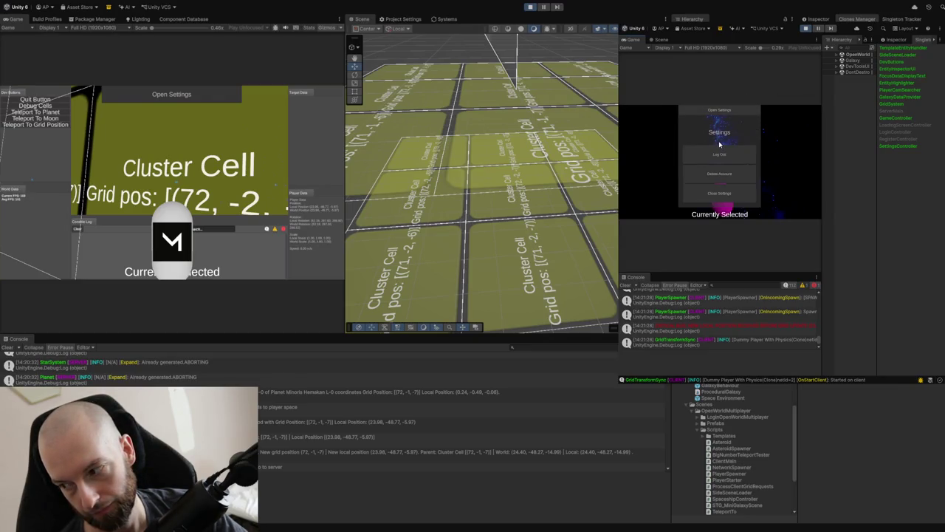
pyautogui.click(715, 194)
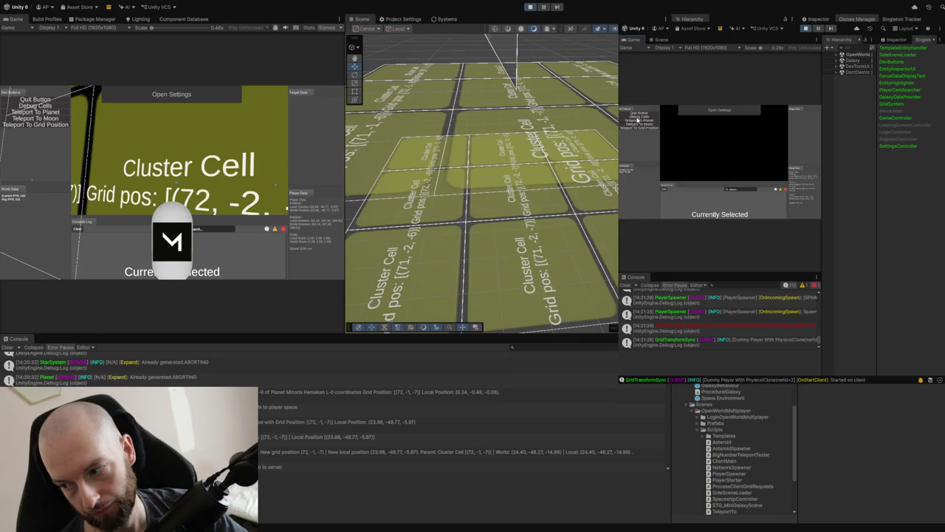
pyautogui.click(640, 117)
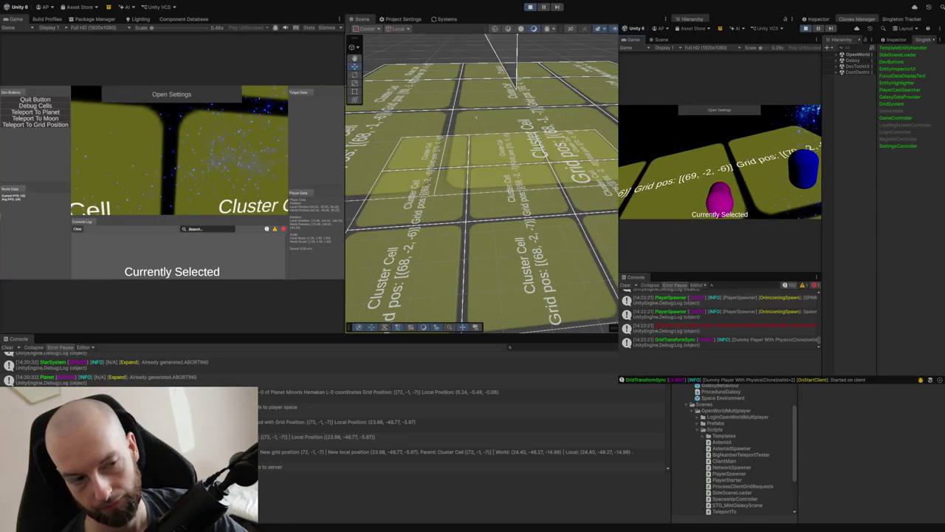
# Orbit the Scene view for a steeper, closer view of the grid cells, then bring up Teleport To Target Planet
pyautogui.moveTo(476, 116)
pyautogui.mouseDown()
pyautogui.moveTo(514, 273)
pyautogui.moveTo(514, 253)
pyautogui.moveTo(493, 255)
pyautogui.mouseUp()
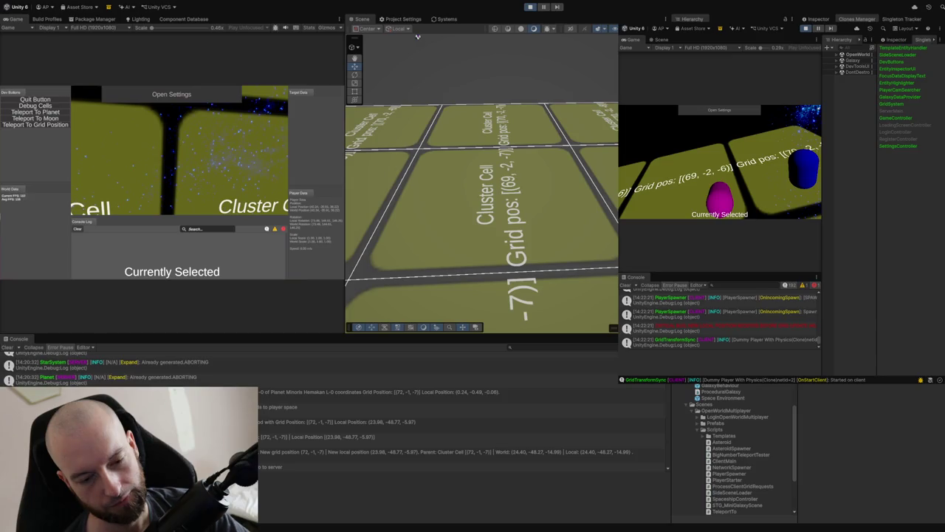
pyautogui.click(65, 113)
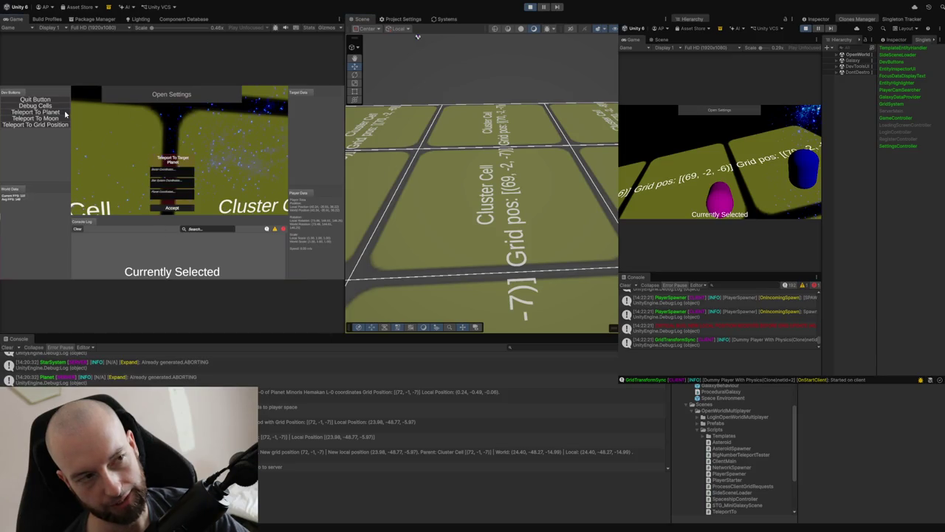
# Teleport the host player to planet grid (-4, 2, -49) and the clone's player to (-4, 1, -49)
pyautogui.click(168, 173)
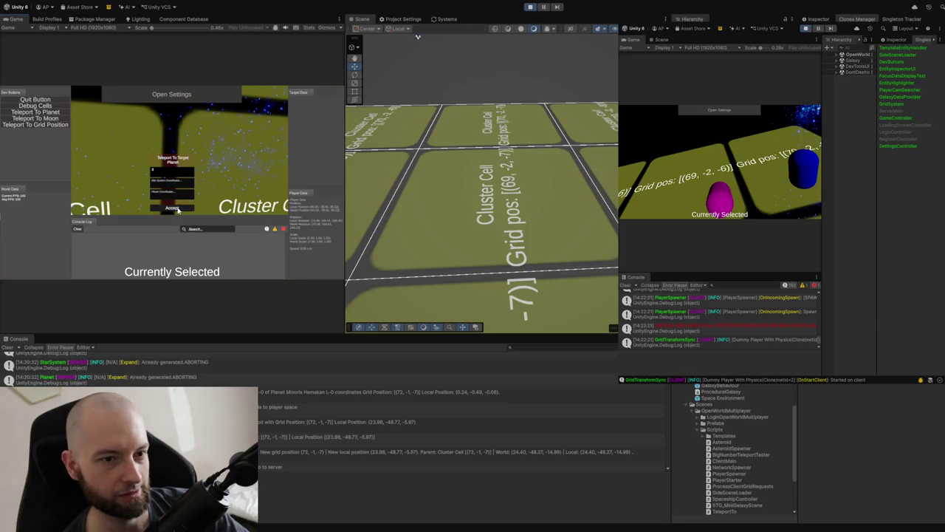
pyautogui.click(172, 208)
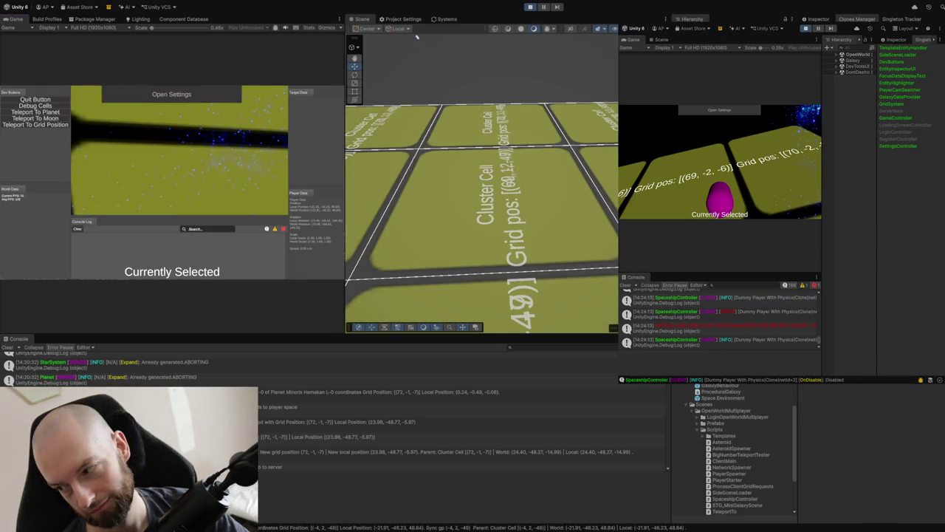
pyautogui.click(669, 149)
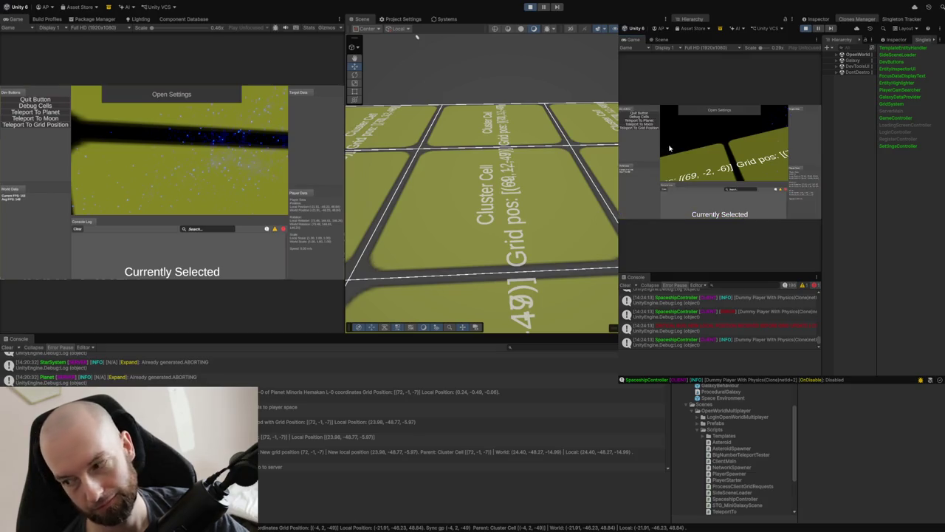
pyautogui.click(650, 127)
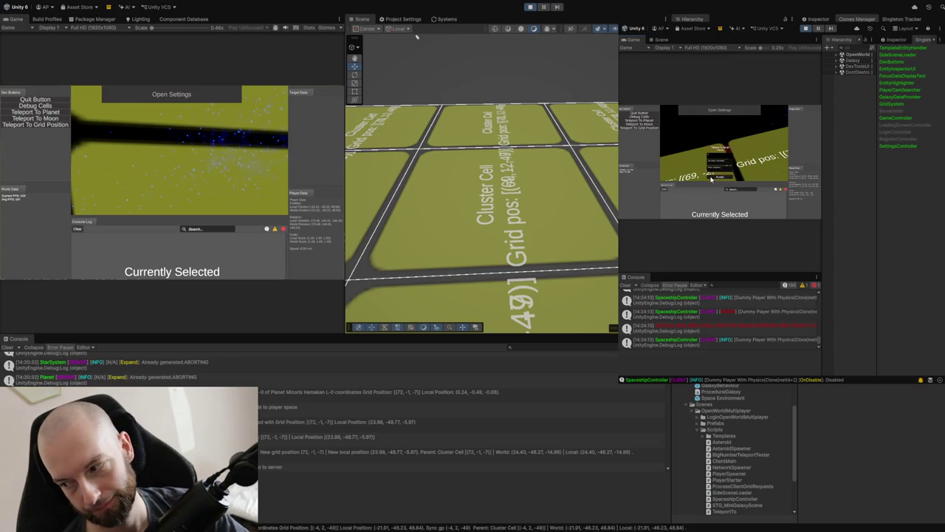
pyautogui.click(714, 178)
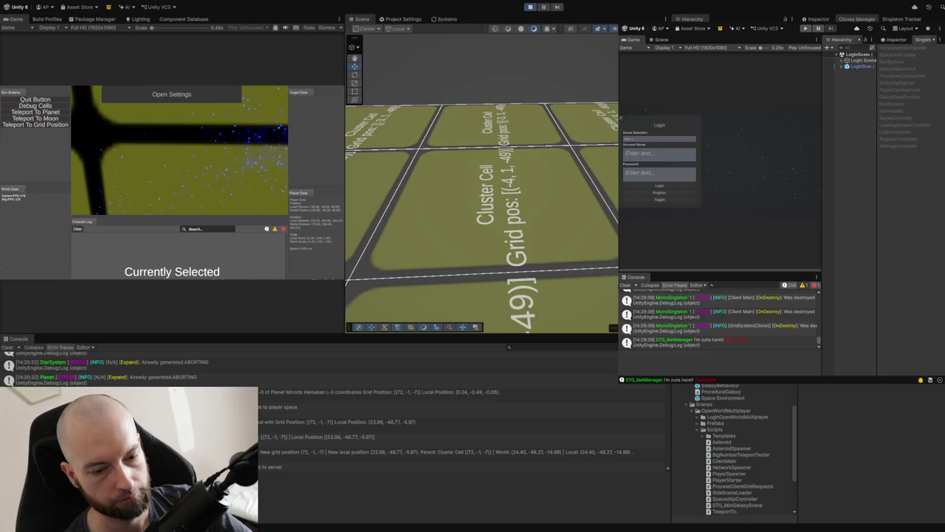
# Exit Play mode so both editors return to the Login screen
pyautogui.click(528, 7)
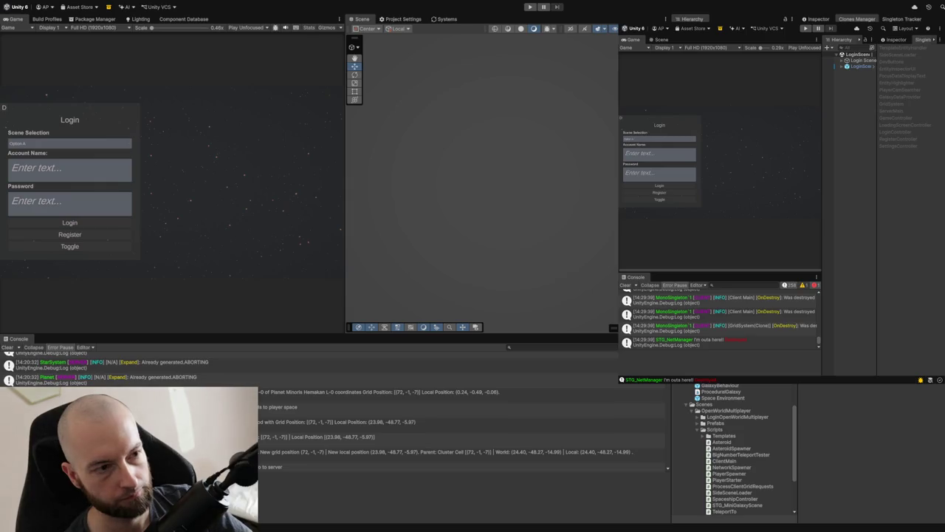
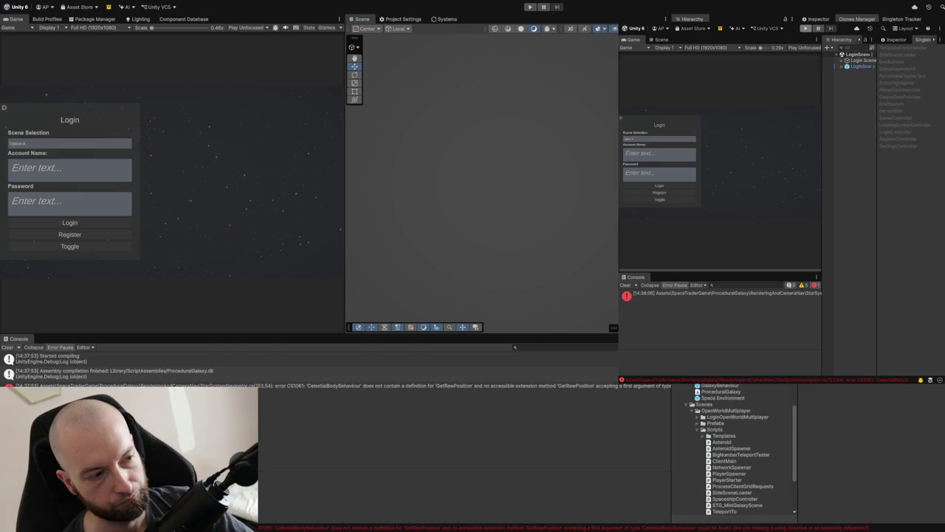
# Clear the Console repeatedly, reading the CS0103 'scaleFactor' error in between, until it is empty
pyautogui.click(7, 347)
pyautogui.click(84, 358)
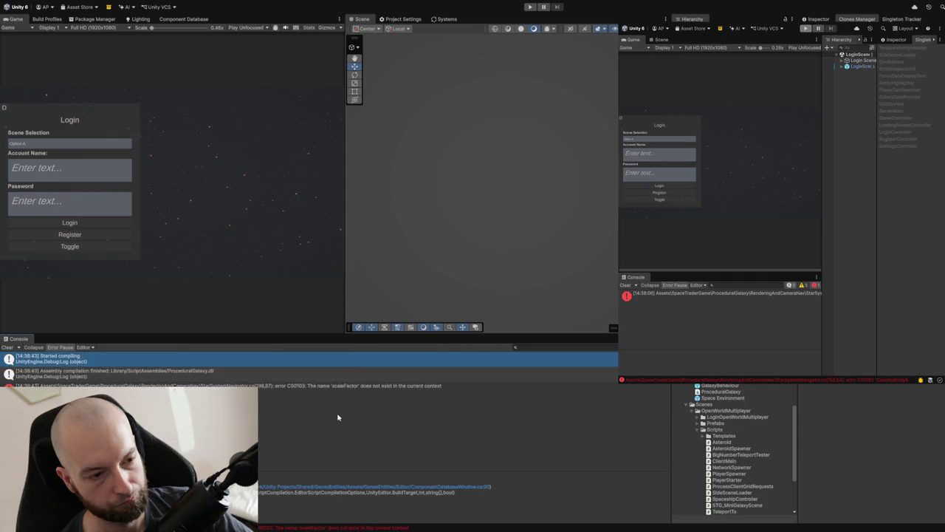
pyautogui.click(6, 347)
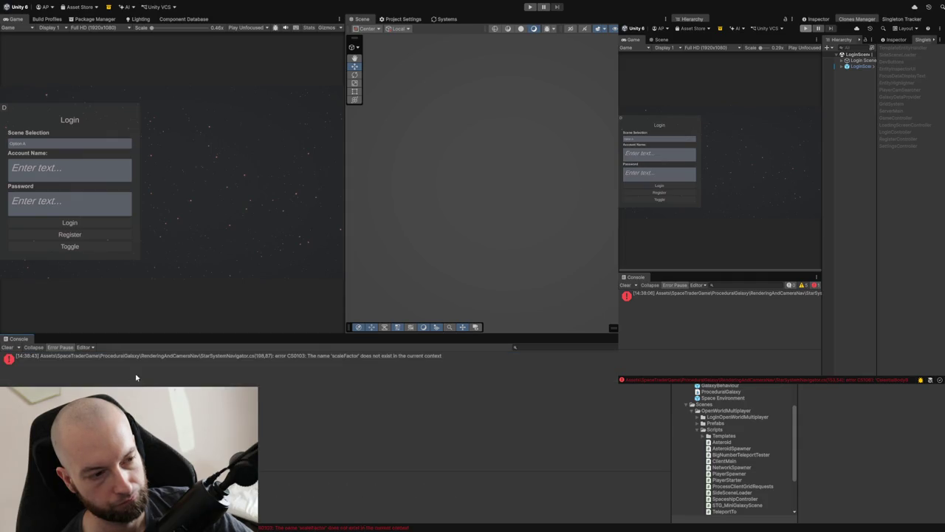
pyautogui.click(142, 365)
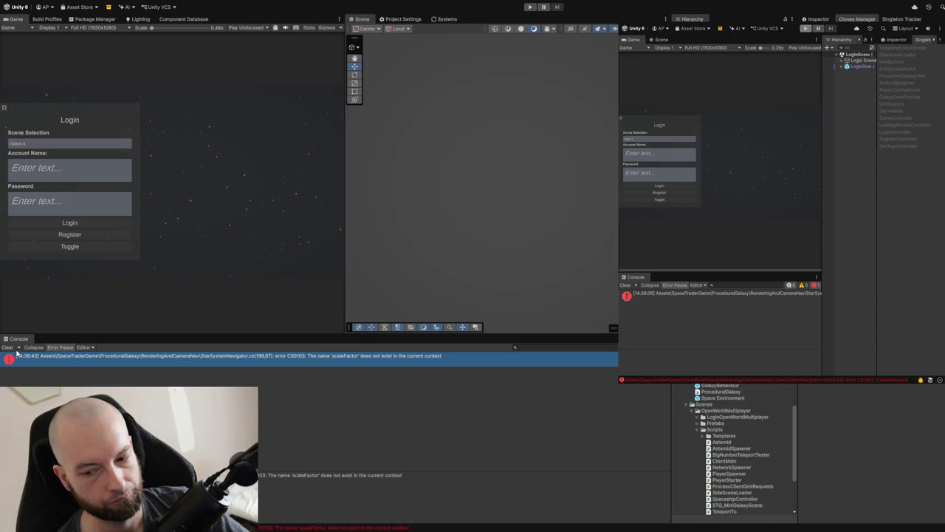
pyautogui.click(11, 347)
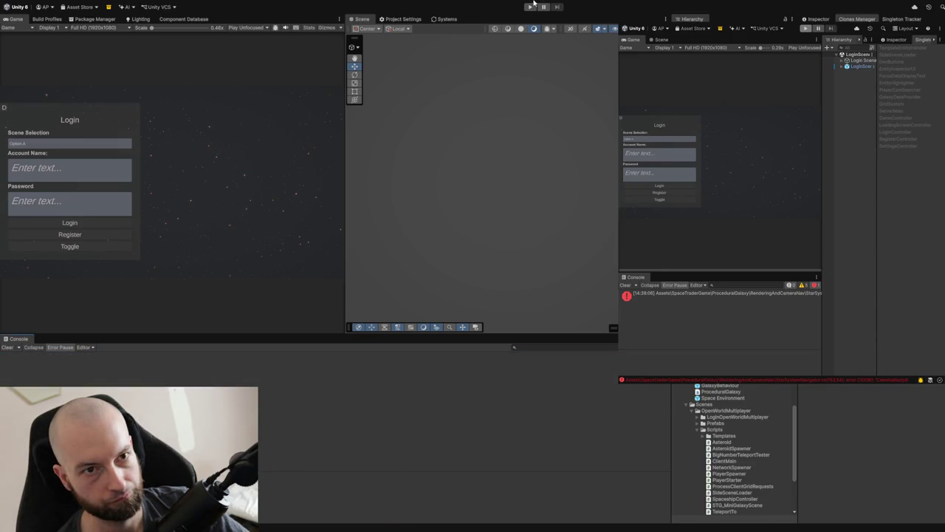
# Enter Play mode and log in as host with the test account name and password
pyautogui.click(532, 6)
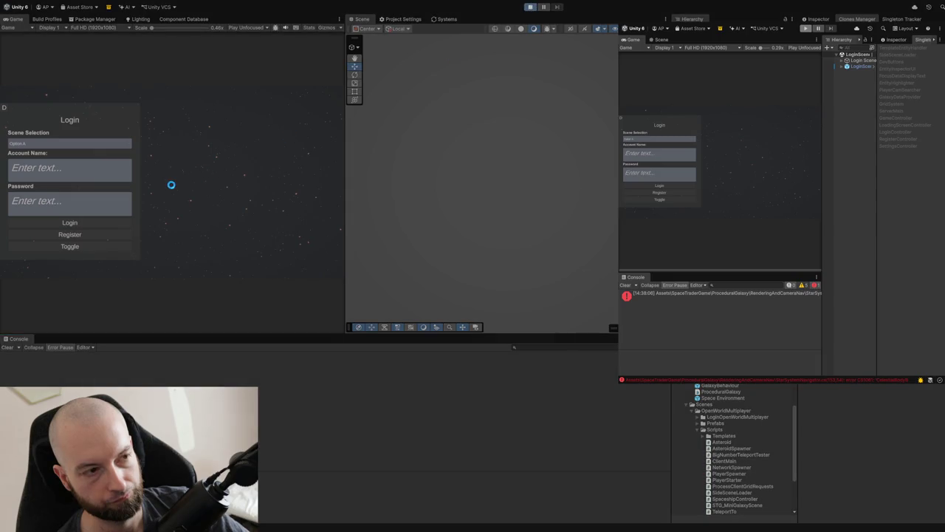
pyautogui.click(94, 175)
pyautogui.write('a')
pyautogui.click(55, 214)
pyautogui.write('a')
pyautogui.click(49, 245)
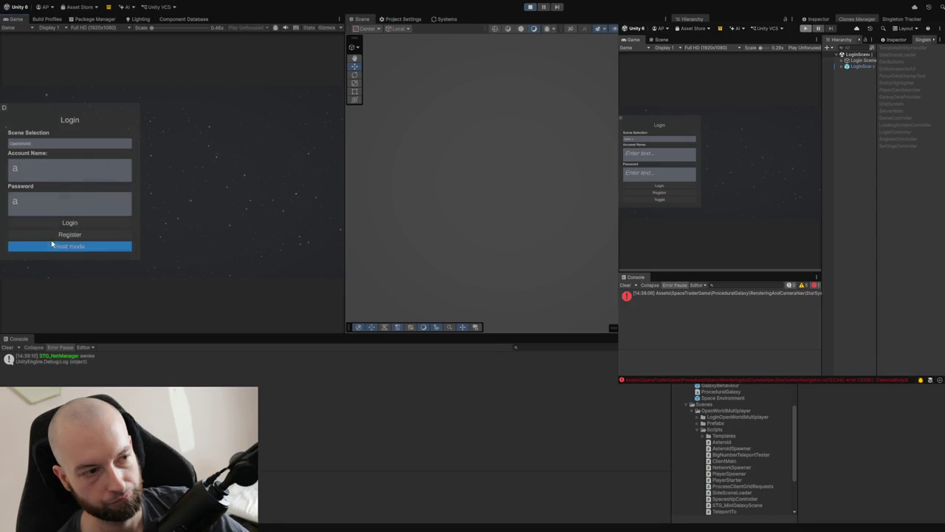
pyautogui.click(71, 227)
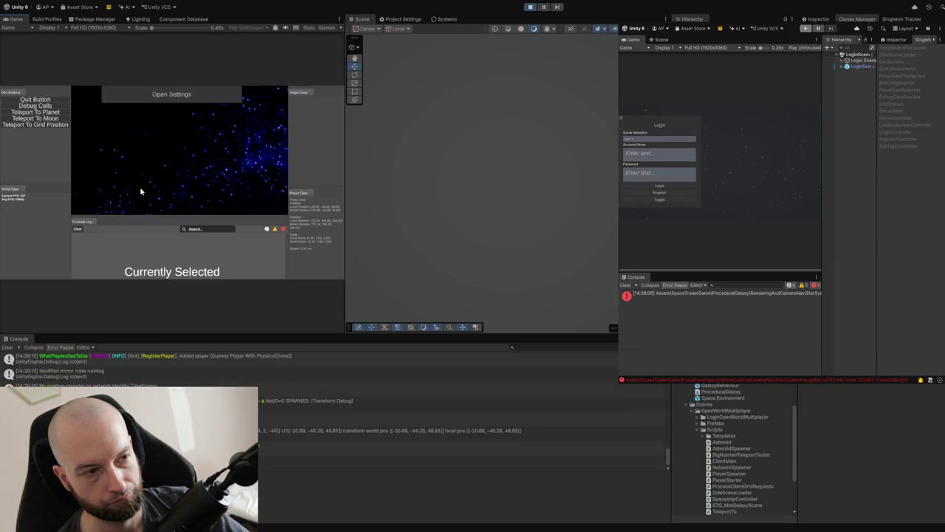
# Turn on Debug Cells, teleport to grid position (0, -1, 0), then accept a teleport to planet
pyautogui.click(54, 107)
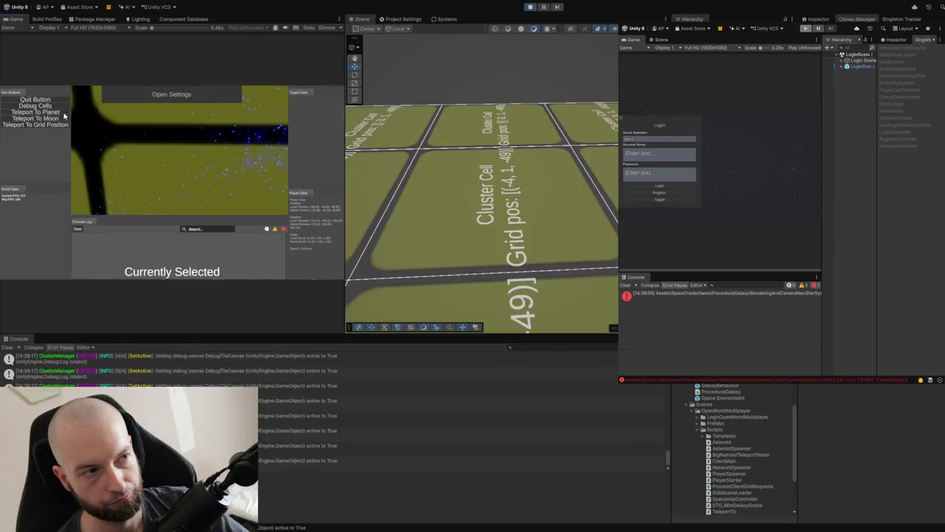
pyautogui.click(124, 137)
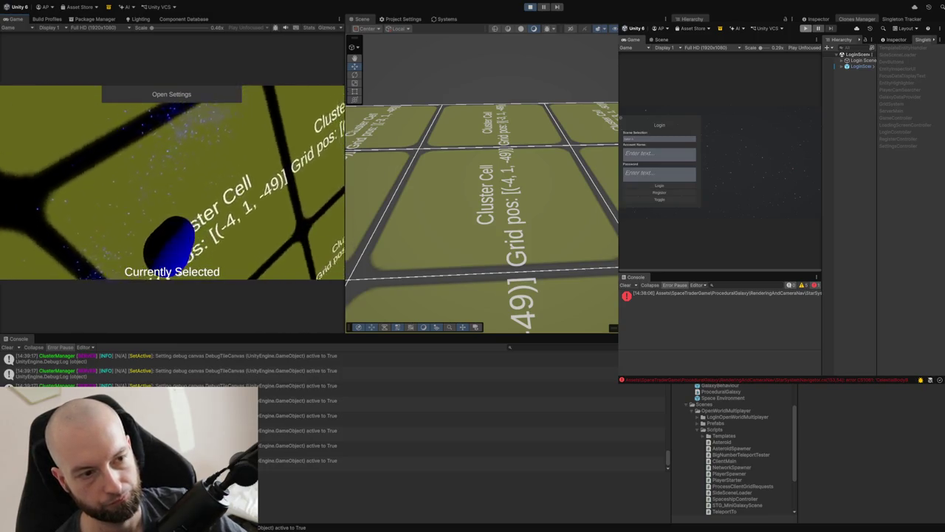
pyautogui.press('Escape')
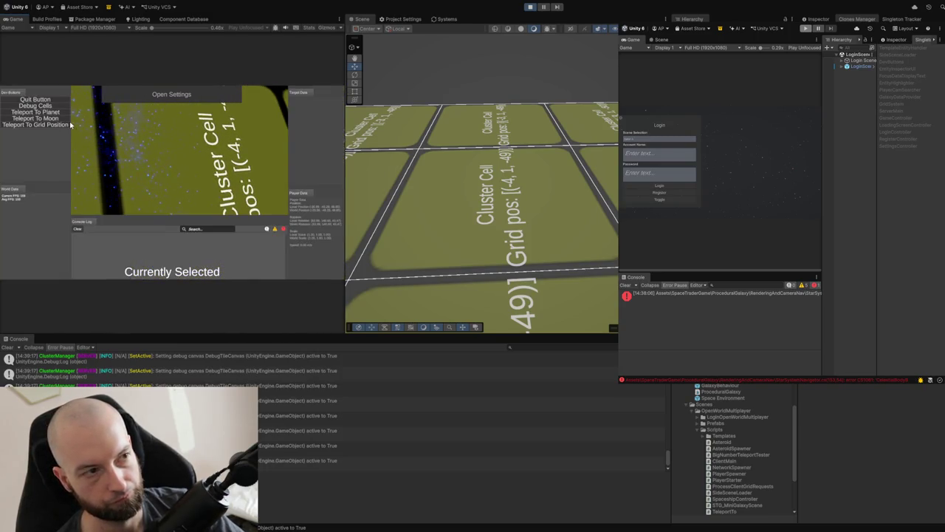
pyautogui.click(172, 200)
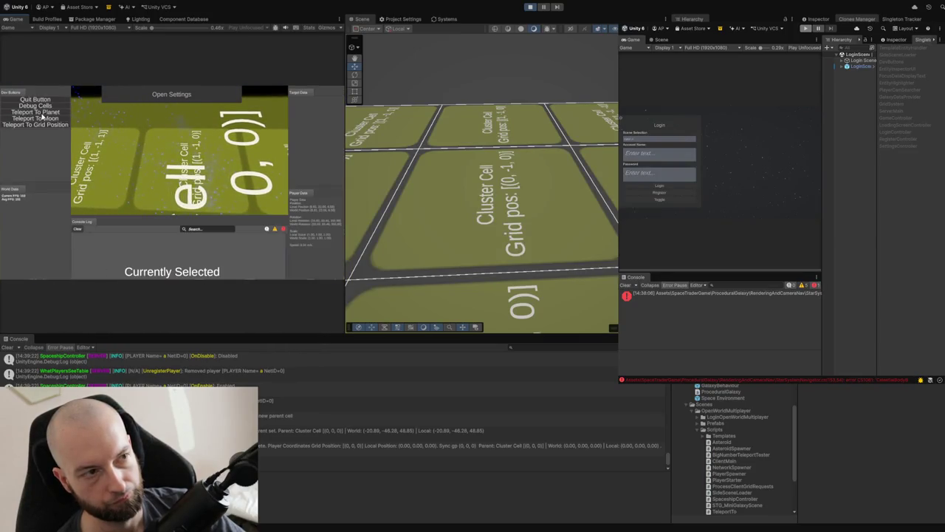
pyautogui.click(44, 113)
pyautogui.click(163, 208)
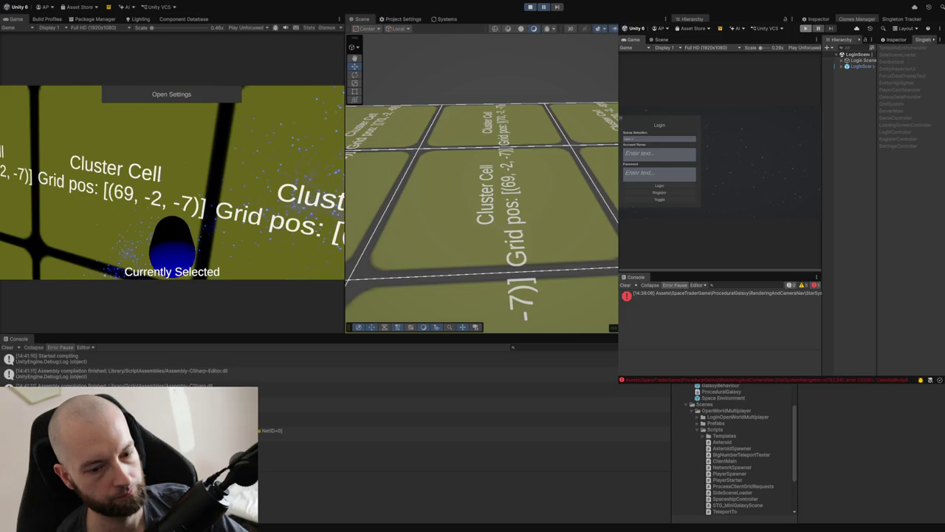
# Exit Play mode and press Play again so the game restarts at the login screen
pyautogui.click(530, 9)
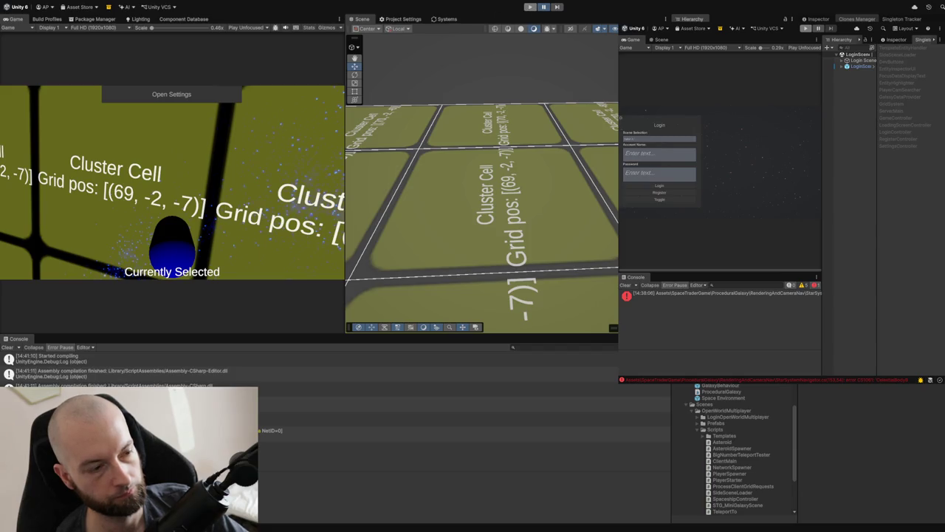
pyautogui.click(529, 6)
pyautogui.click(529, 7)
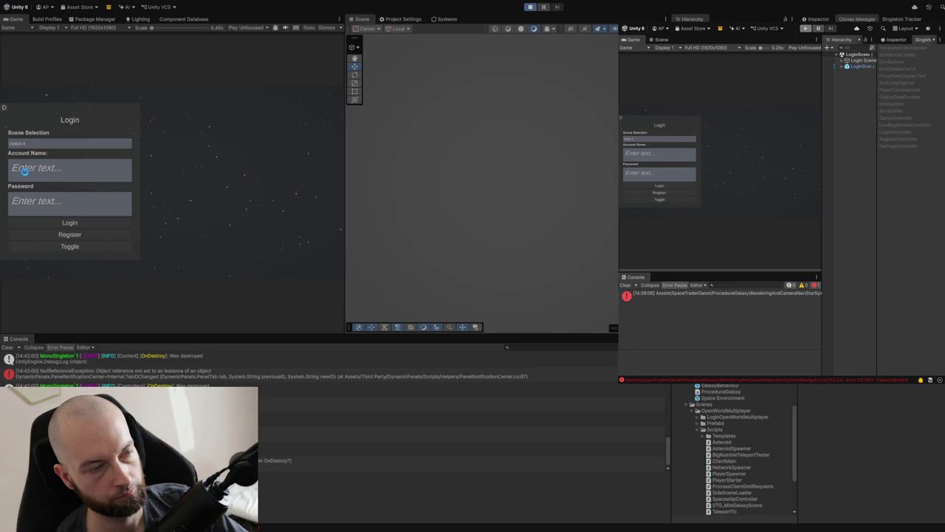
# Log in with the test account name and password, enable Debug Cells, and bring up Teleport To Planet
pyautogui.click(38, 178)
pyautogui.write('a')
pyautogui.click(31, 211)
pyautogui.write('a')
pyautogui.click(65, 223)
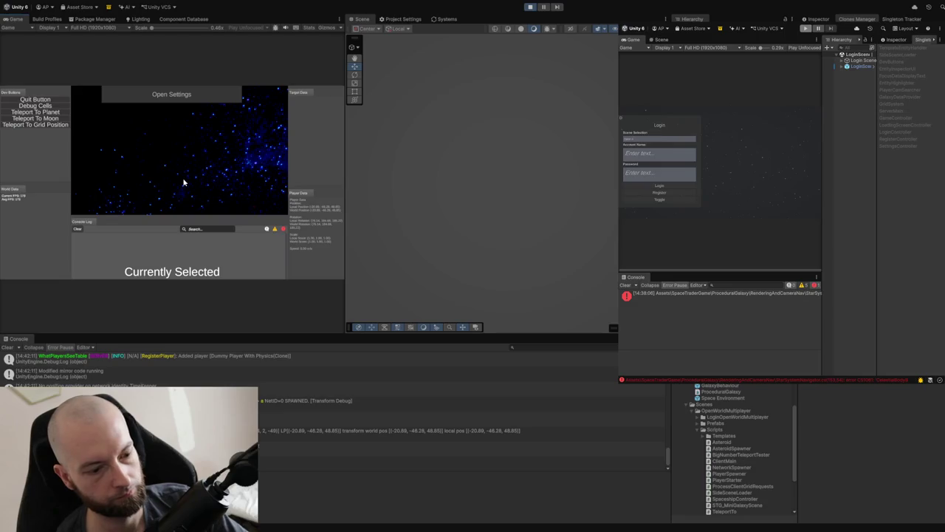
pyautogui.click(42, 112)
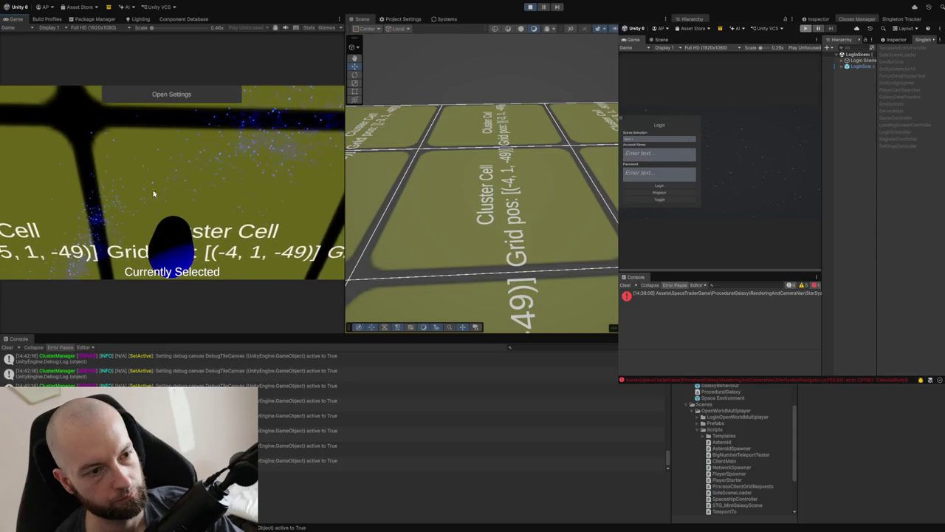
pyautogui.click(42, 114)
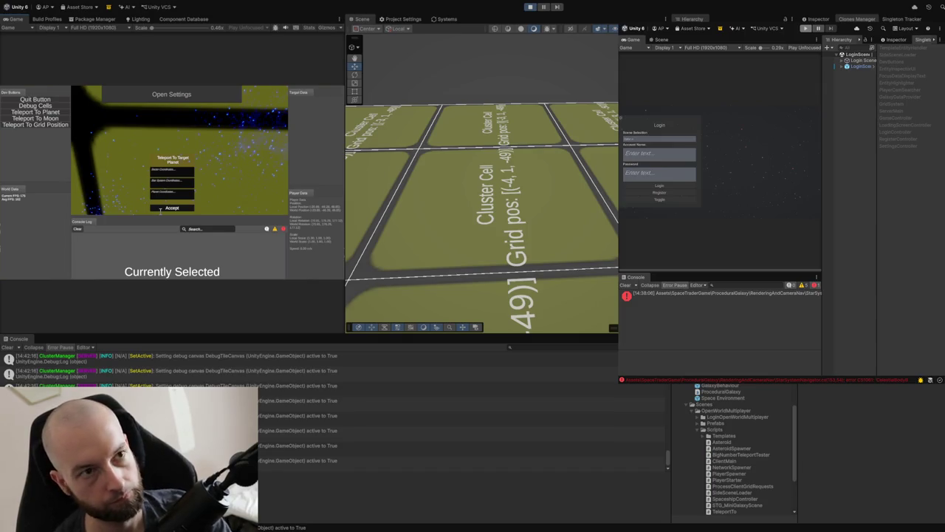
# Accept the teleport, reopen the Teleport To Planet prompt, and accept again toward cell (69, -2, -7)
pyautogui.click(161, 208)
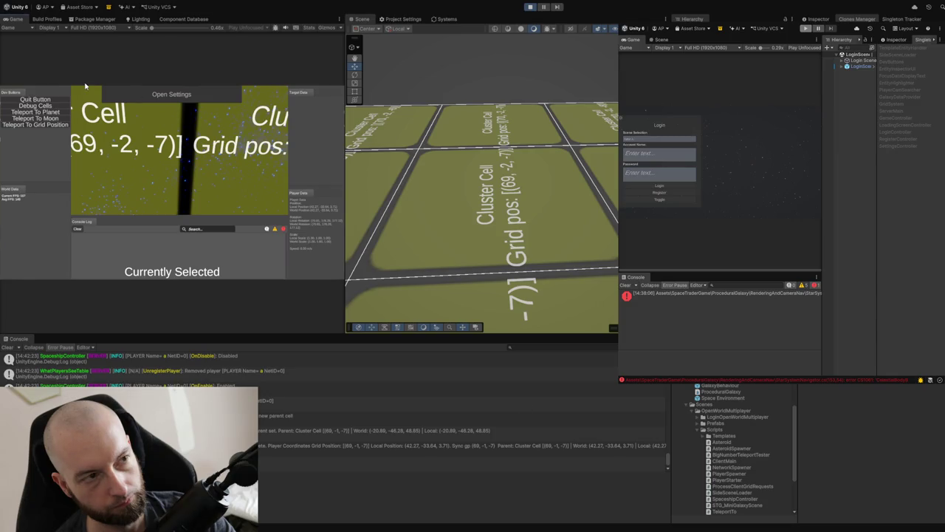
pyautogui.click(40, 116)
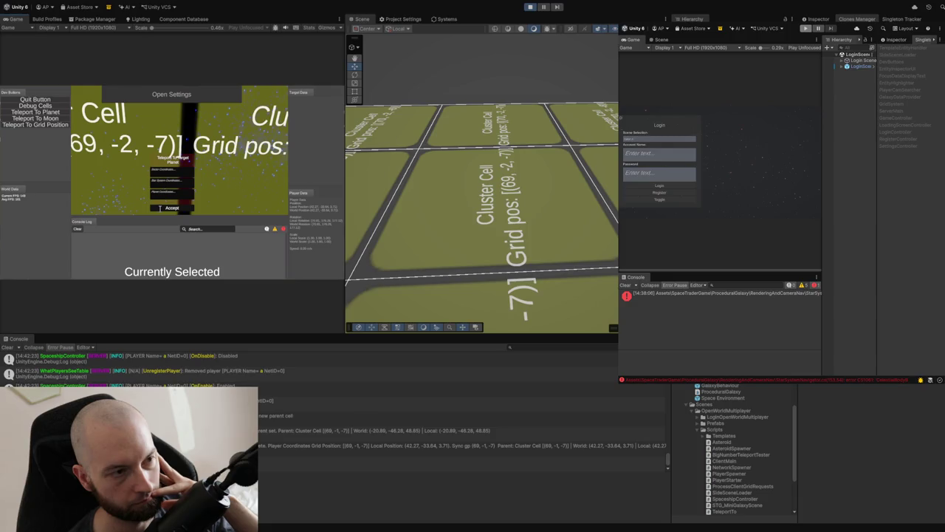
pyautogui.click(159, 208)
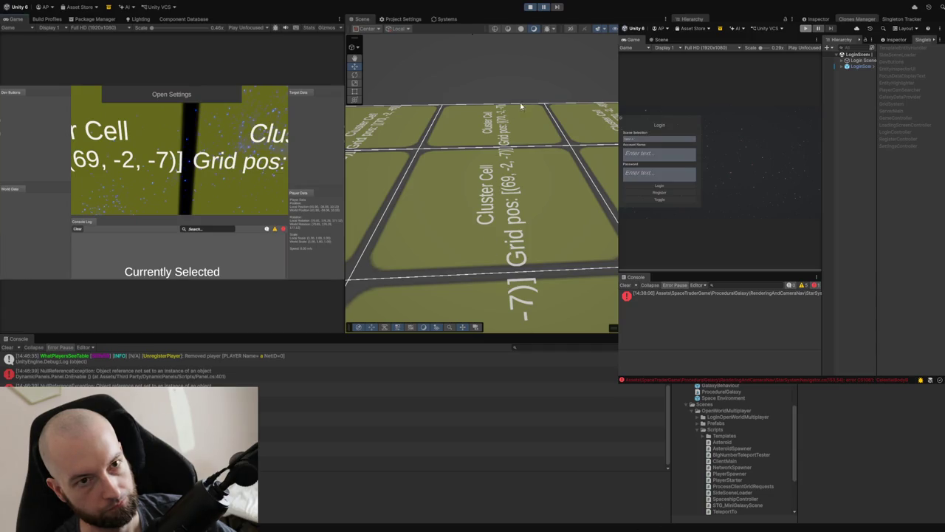
# Stop the running game to exit Play mode
pyautogui.click(531, 7)
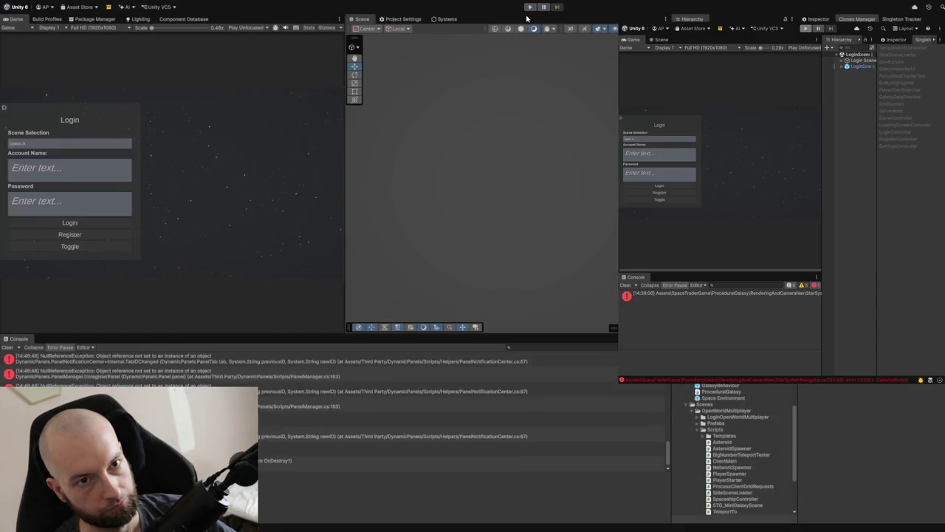
# Restart Play mode and log in as host with the test account name and password
pyautogui.click(529, 8)
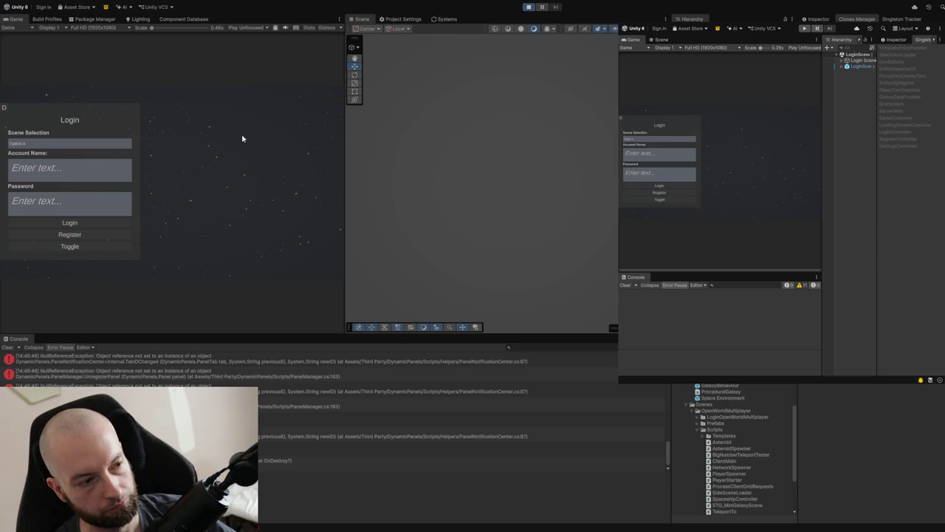
pyautogui.click(63, 172)
pyautogui.write('A')
pyautogui.click(43, 204)
pyautogui.write('a')
pyautogui.click(42, 169)
pyautogui.write('a')
pyautogui.click(42, 202)
pyautogui.click(44, 248)
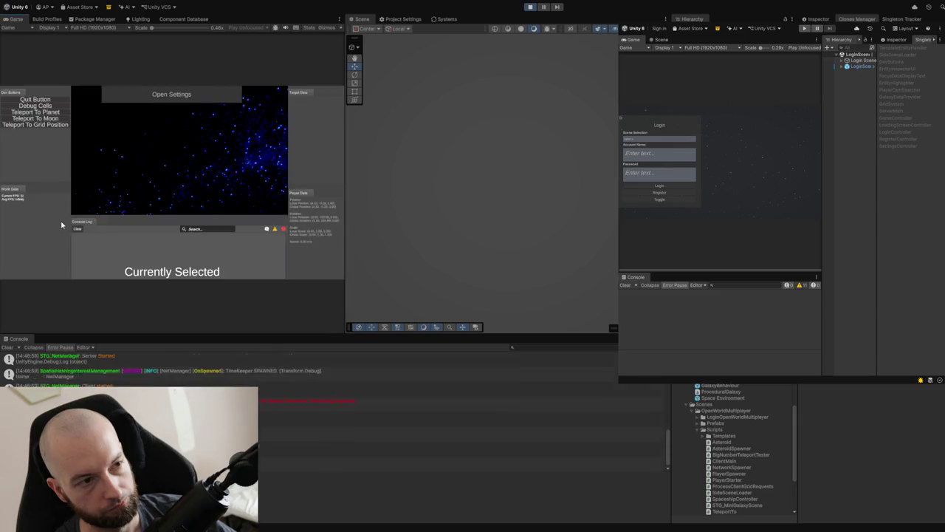
# Show the Debug Cells grid and accept the teleport to grid position (69, -2, -7)
pyautogui.click(40, 106)
pyautogui.click(42, 113)
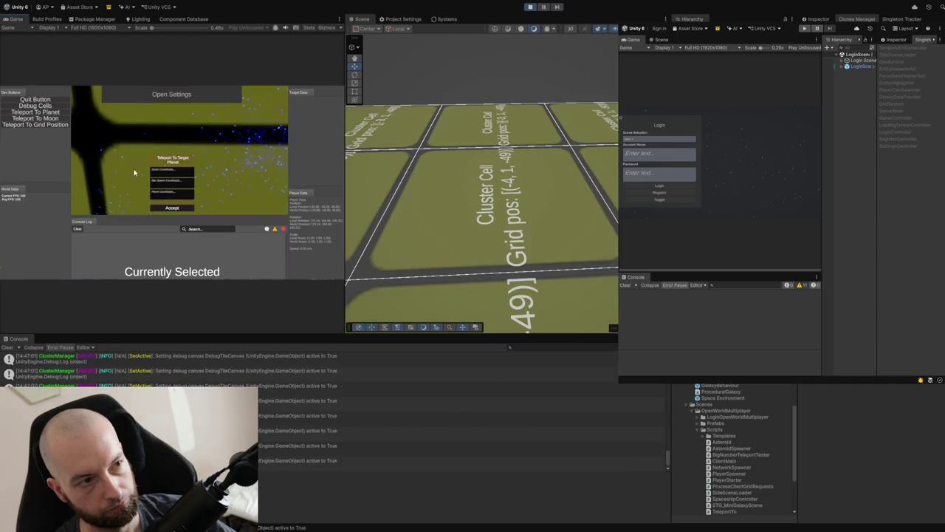
pyautogui.click(165, 209)
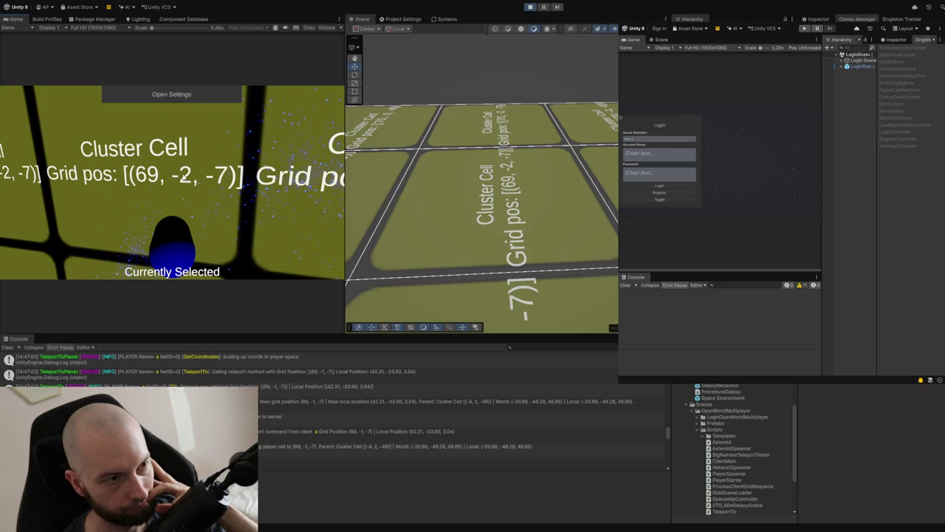
# Toggle the debug overlay with F1 and teleport twice via Teleport To Planet, ending at (0, -1, 0)
pyautogui.press('F1')
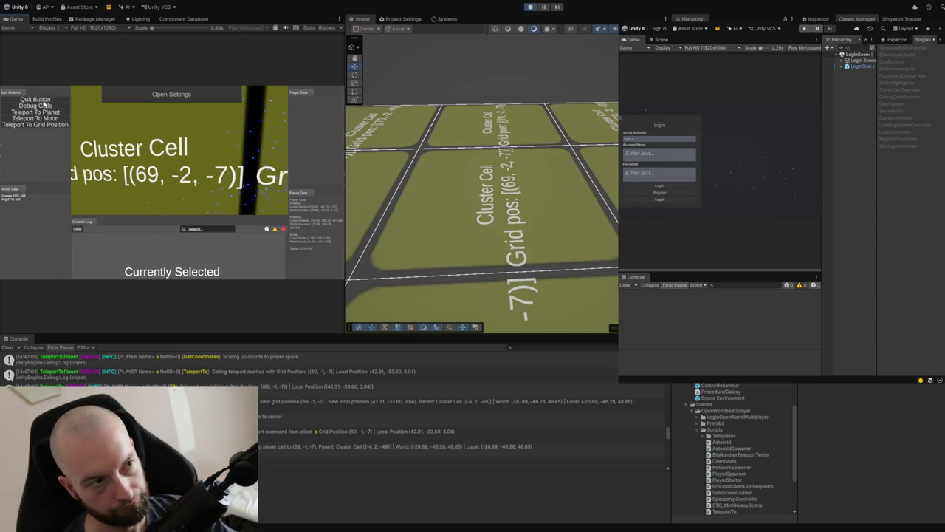
pyautogui.click(33, 113)
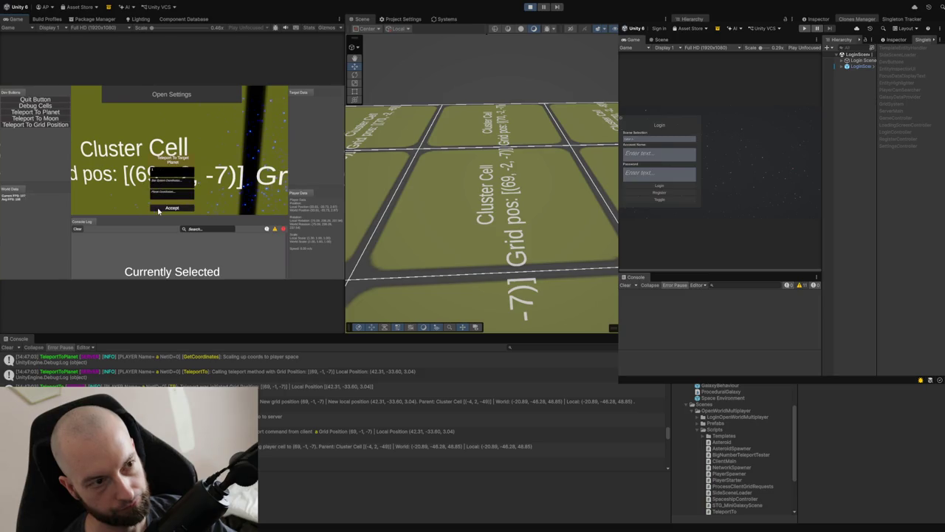
pyautogui.click(157, 208)
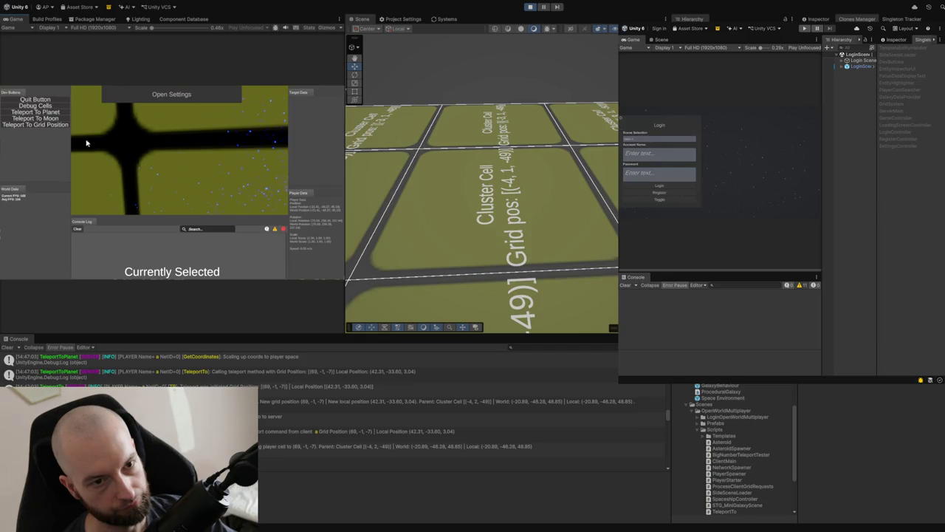
pyautogui.click(43, 114)
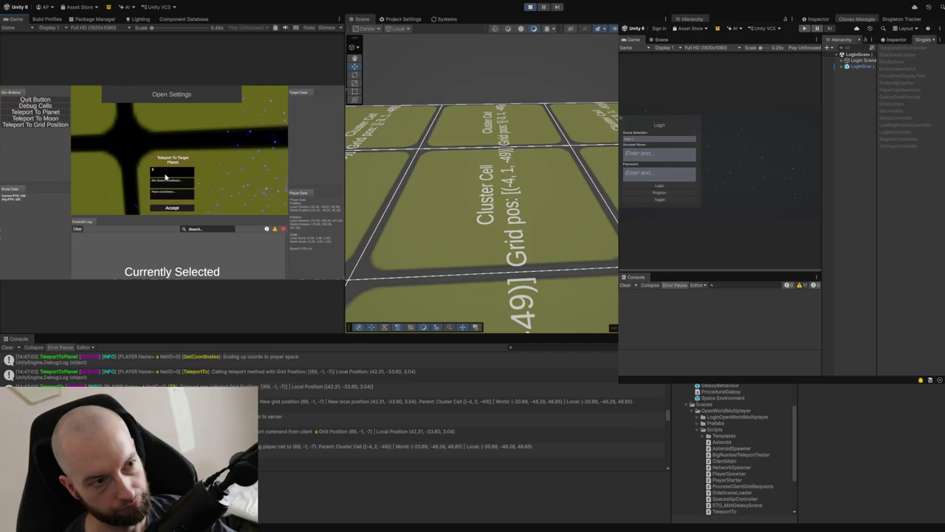
pyautogui.click(168, 209)
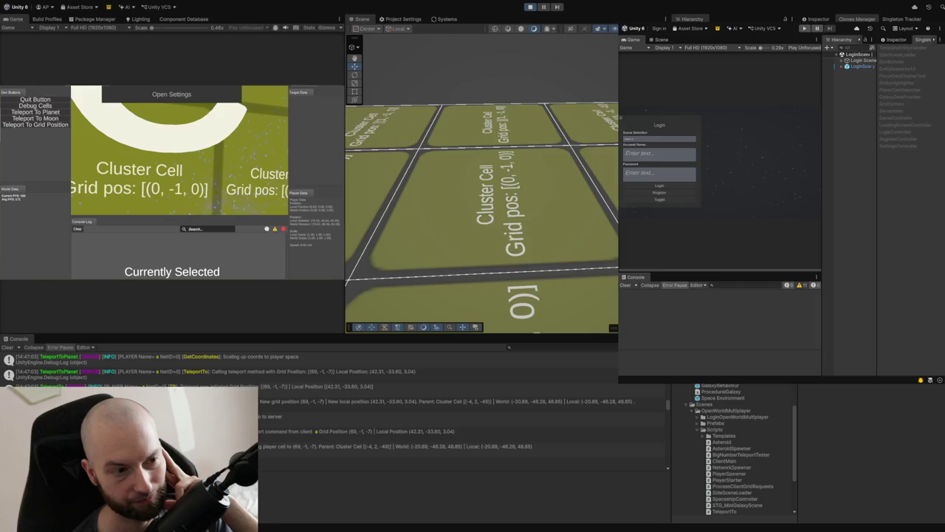
# In Visual Studio, view Sector.cs, then examine the WorldCoordinates expression in StarSystem.cs's GetCoordinates
pyautogui.hotkey('alt', 'Tab')
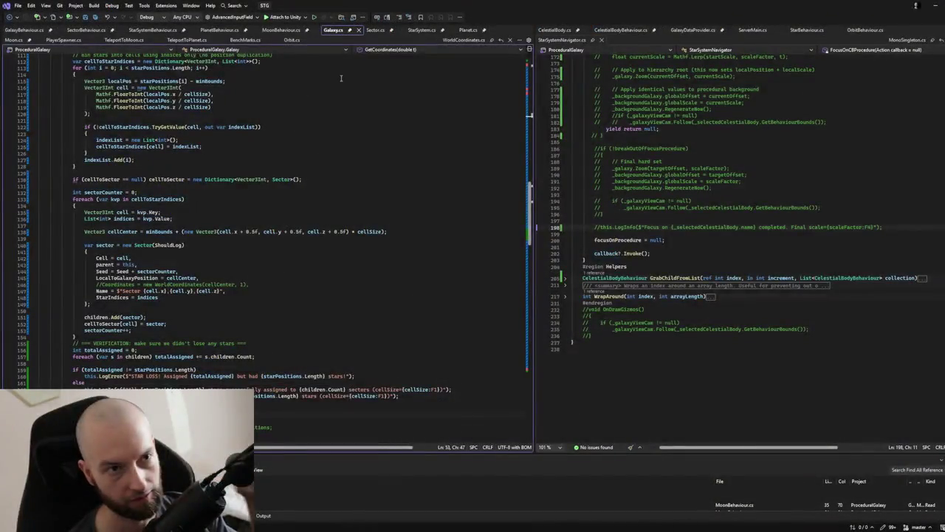
pyautogui.click(373, 29)
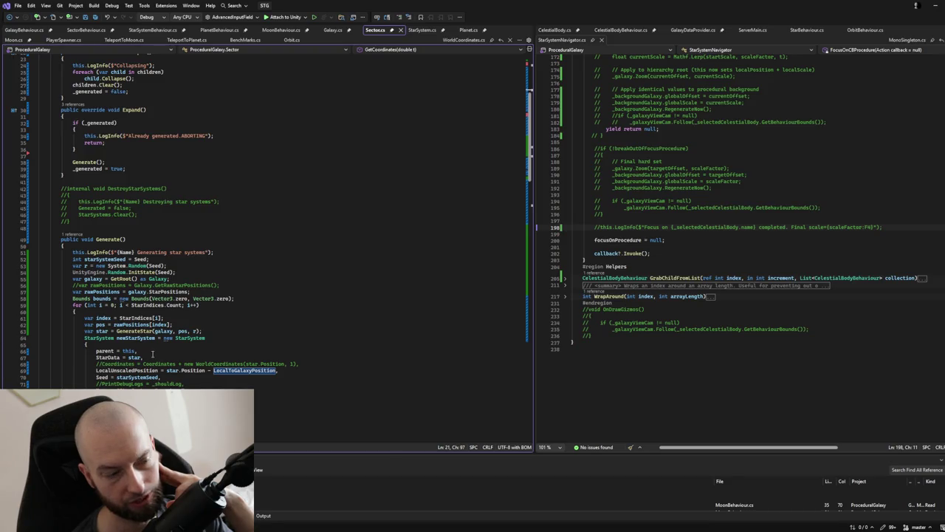
pyautogui.click(422, 30)
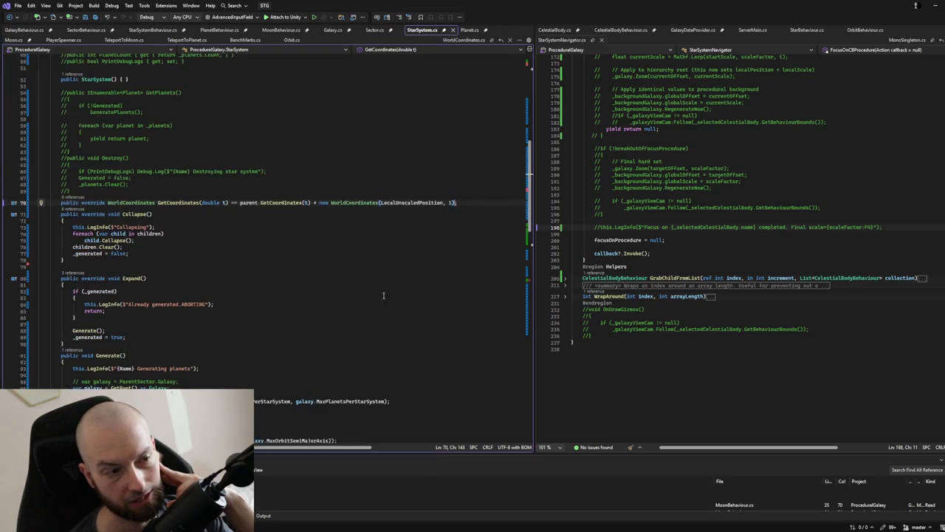
pyautogui.scroll(-2, 383, 296)
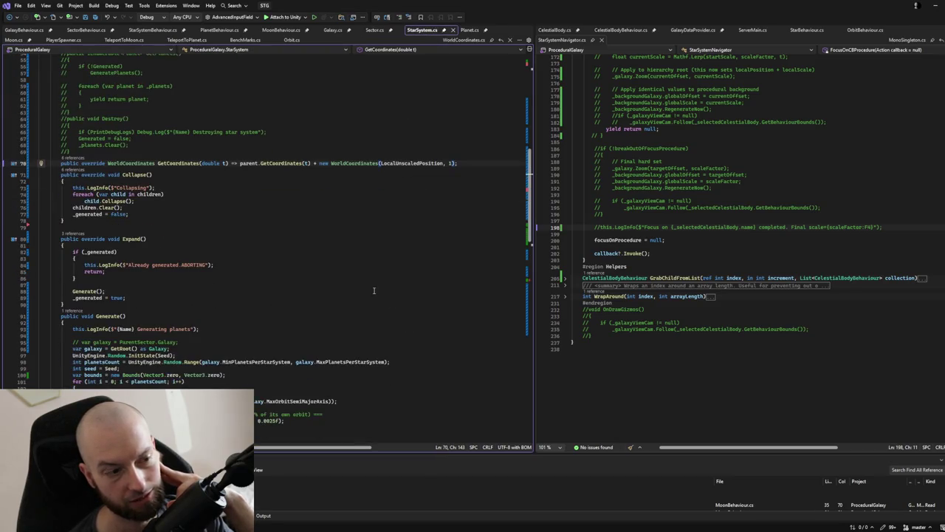
pyautogui.doubleClick(383, 164)
pyautogui.hotkey('shift', 'alt', '=')
pyautogui.hotkey('shift', 'alt', '=')
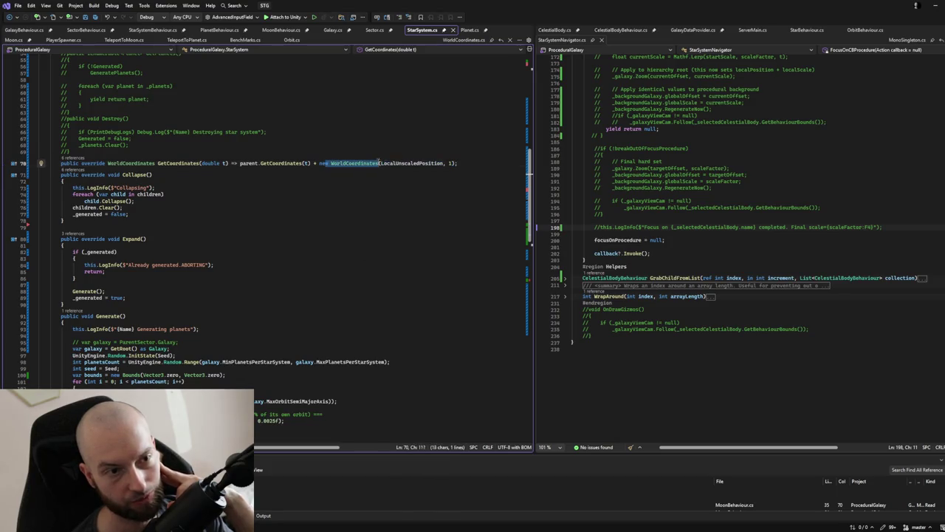
pyautogui.hotkey('shift', 'alt', '-')
pyautogui.hotkey('shift', 'alt', '-')
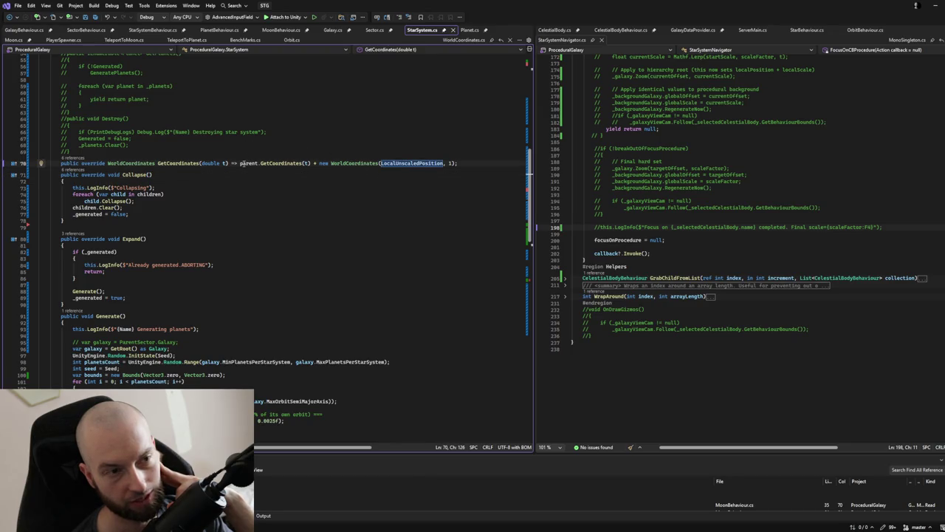
# Compare with Sector.cs's GetCoordinates, then return to StarSystem.cs and select its => arrow
pyautogui.click(280, 161)
pyautogui.click(375, 31)
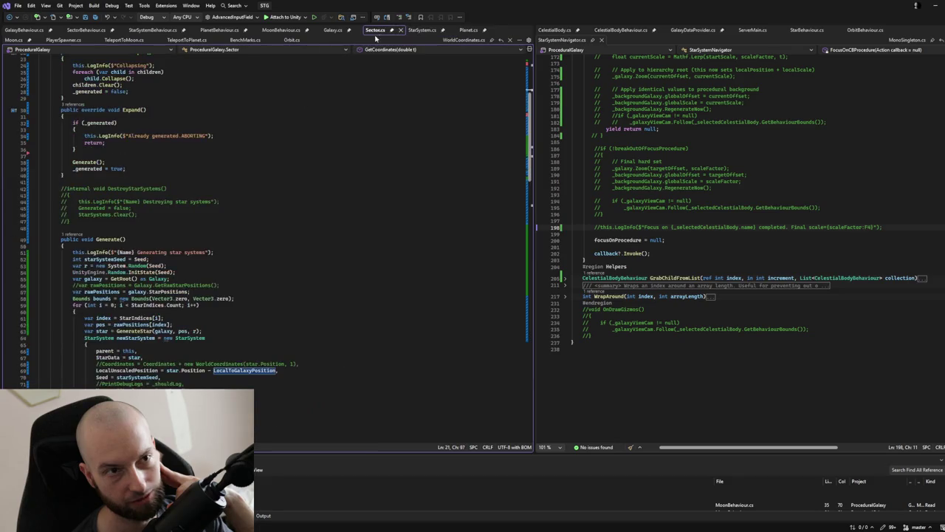
pyautogui.scroll(5, 241, 293)
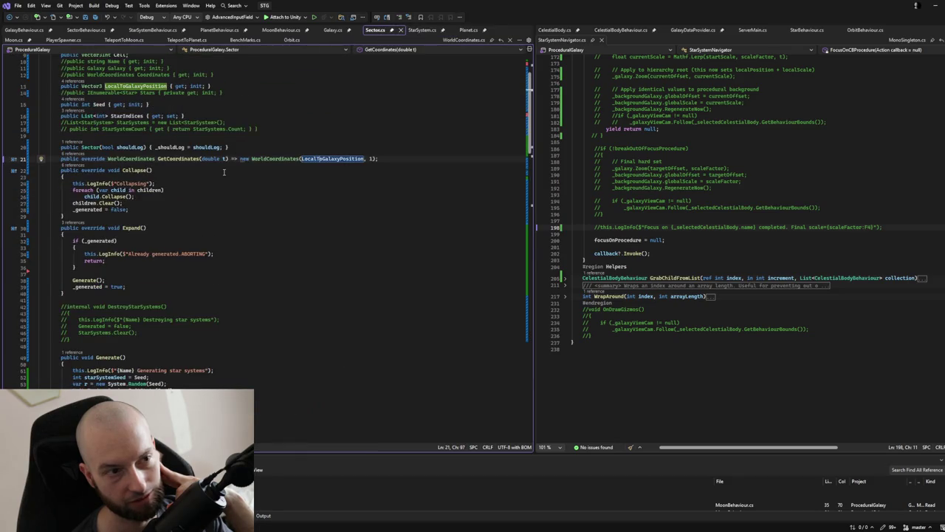
pyautogui.scroll(-4, 336, 152)
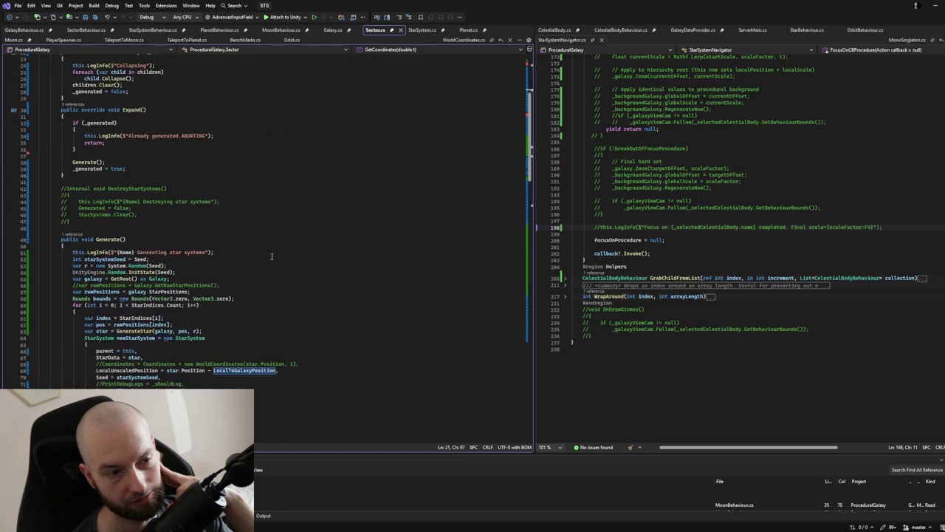
pyautogui.scroll(3, 304, 189)
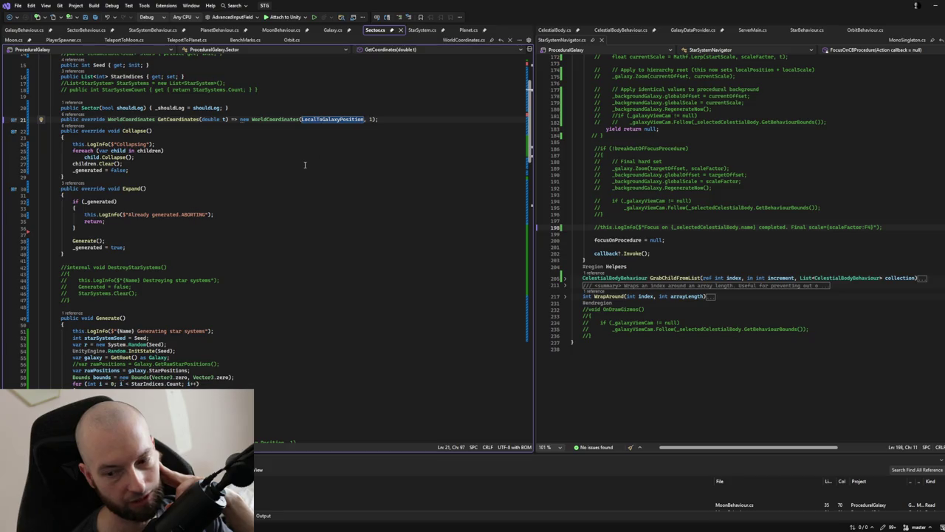
pyautogui.scroll(-3, 331, 224)
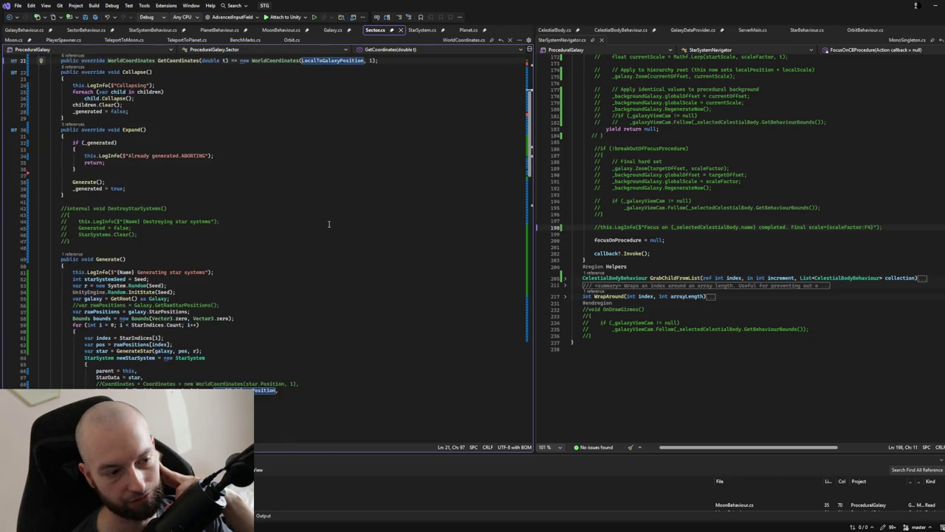
pyautogui.scroll(3, 338, 184)
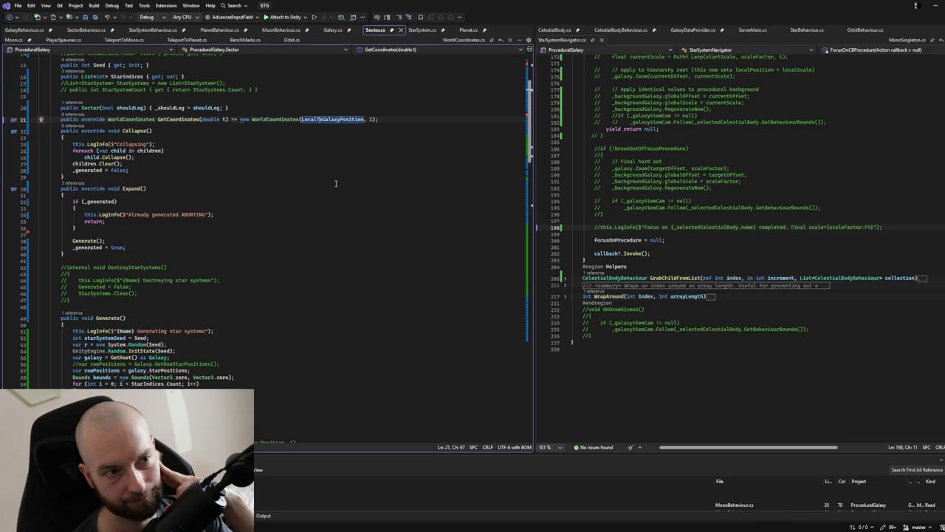
pyautogui.click(422, 30)
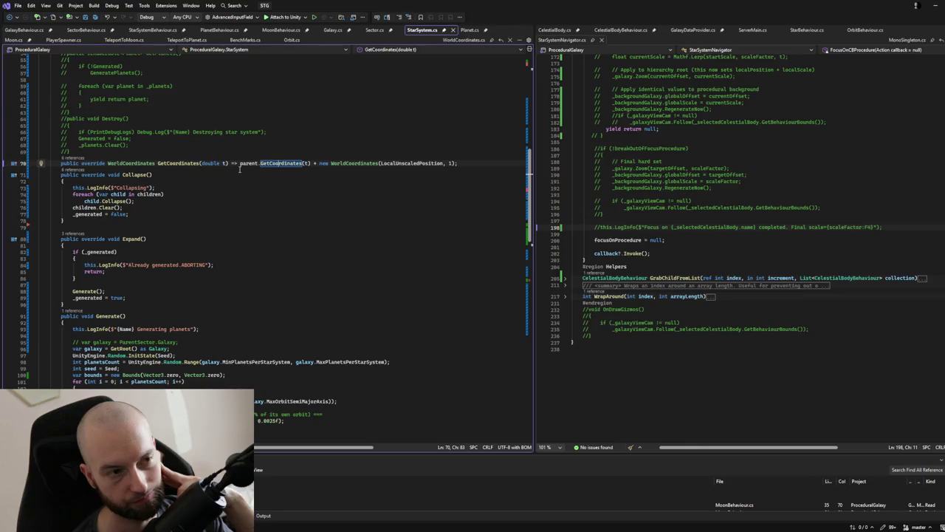
pyautogui.moveTo(238, 164); pyautogui.dragTo(233, 164)
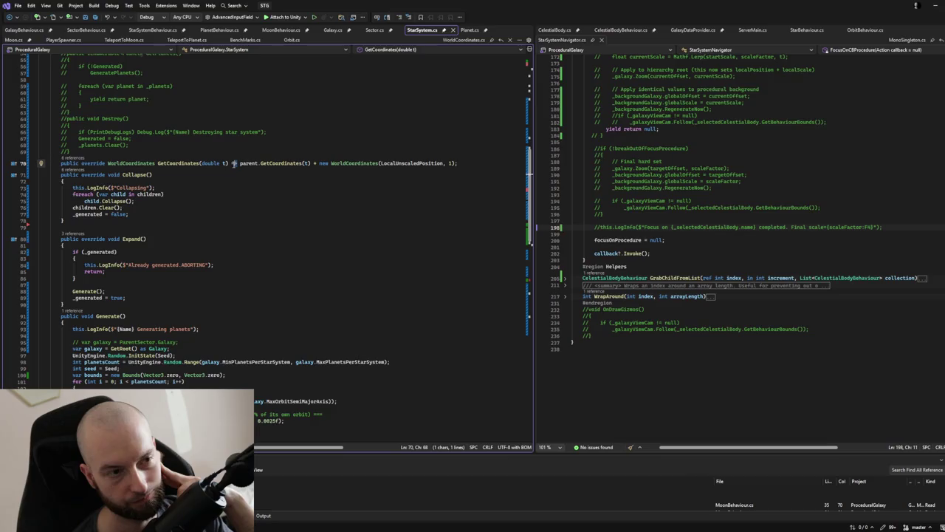
# Convert StarSystem's GetCoordinates on line 70 to a braced body: 'var result =' the sum, then 'return result;'
pyautogui.write('{')
pyautogui.press('Return')
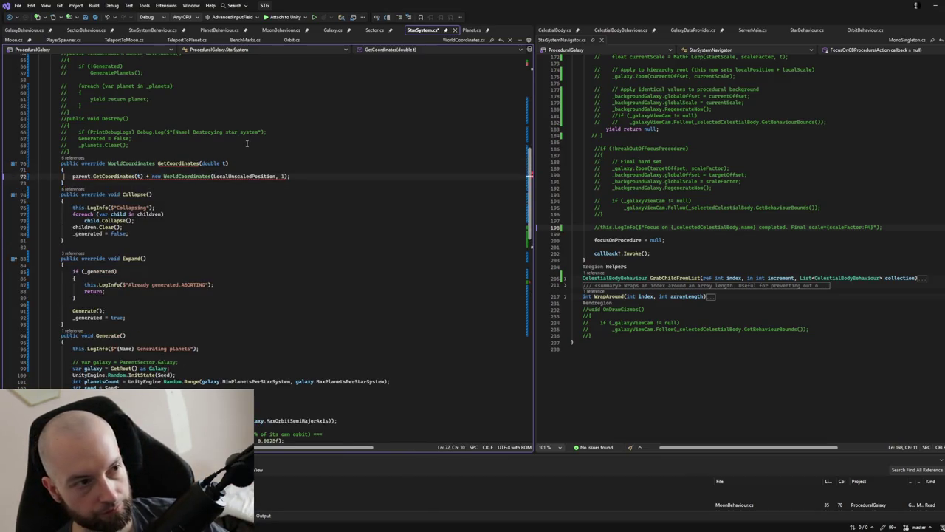
pyautogui.write('var result')
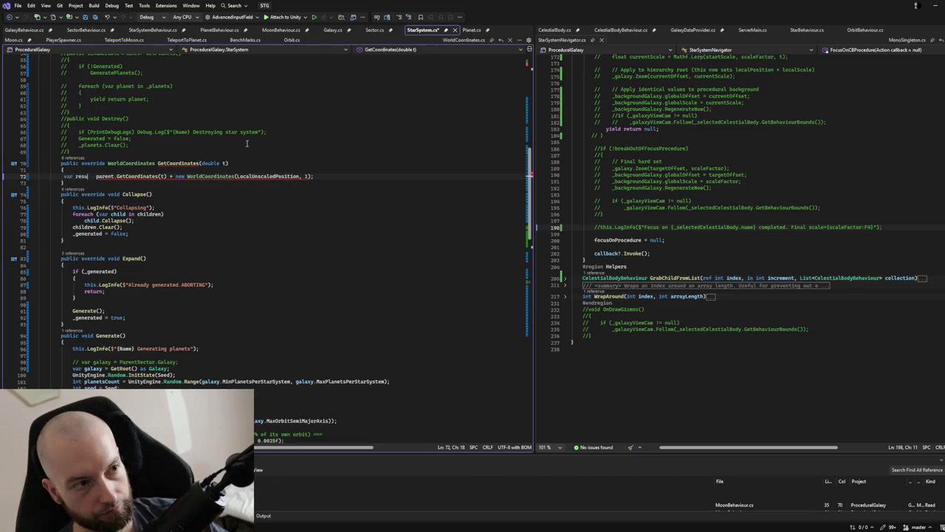
pyautogui.write(' =')
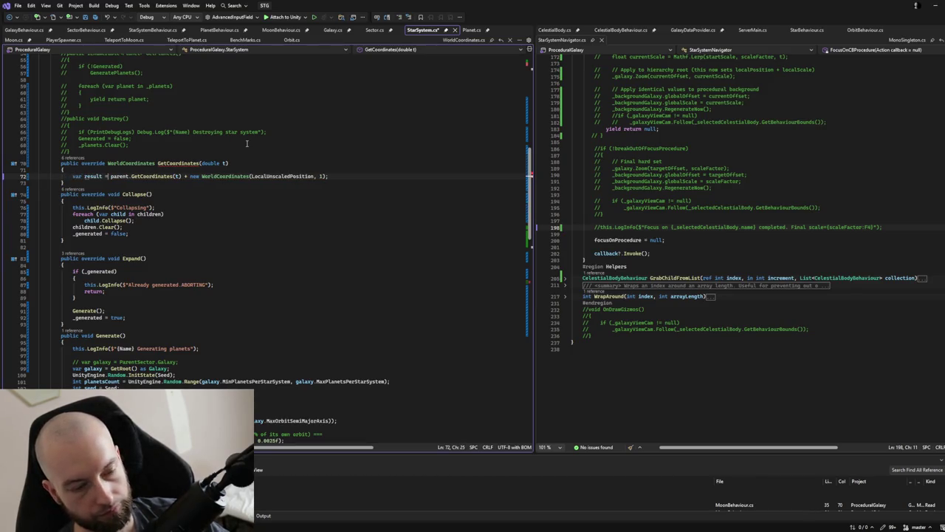
pyautogui.press('End')
pyautogui.press('Return')
pyautogui.write('return r')
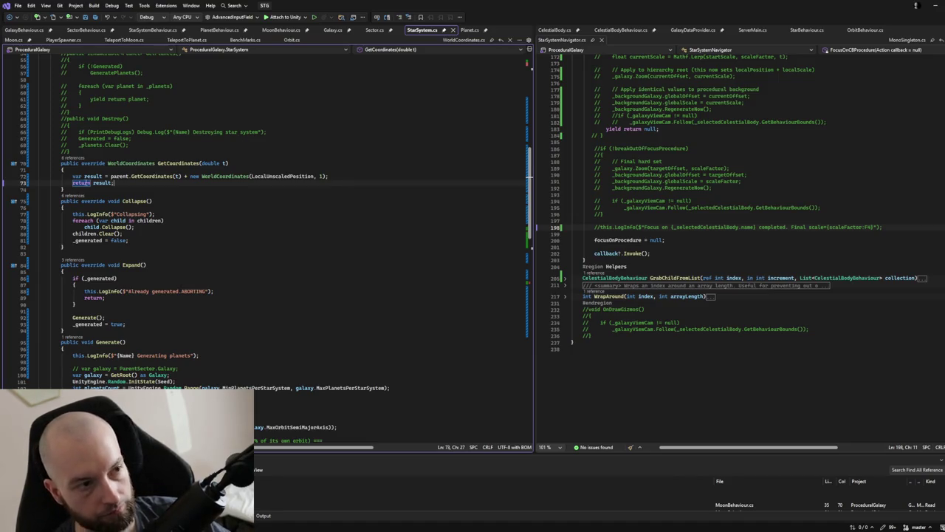
pyautogui.moveTo(71, 177); pyautogui.dragTo(109, 177)
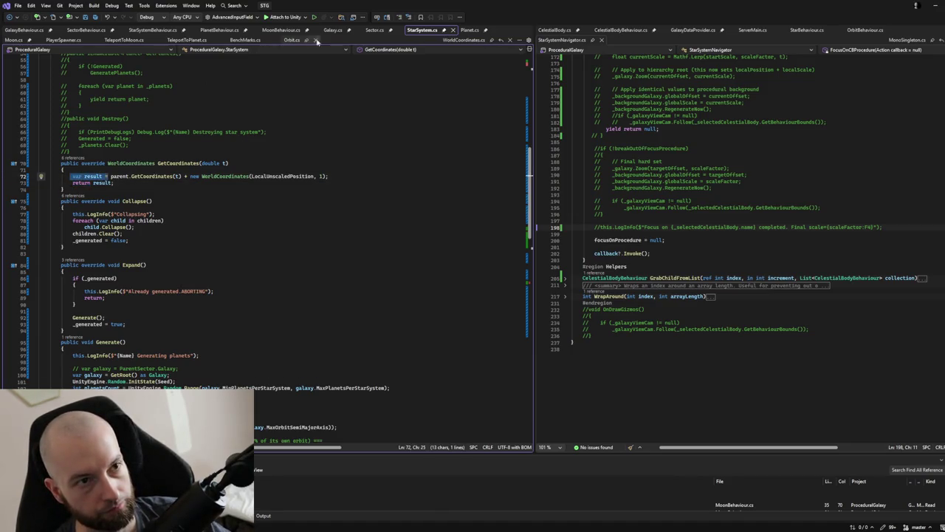
pyautogui.click(378, 30)
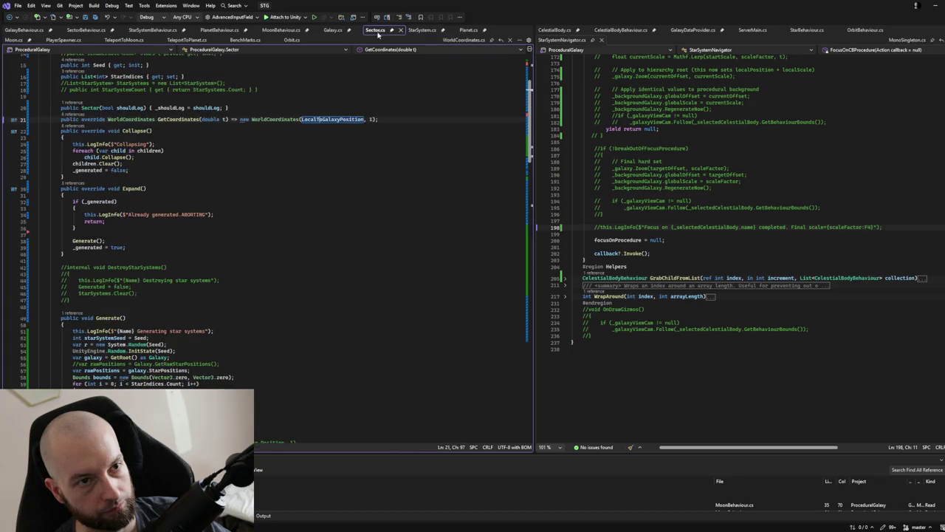
# Rewrite Sector's GetCoordinates as a braced body assigning 'var result =' and ending with 'return result;'
pyautogui.doubleClick(233, 119)
pyautogui.press('Return')
pyautogui.write('{')
pyautogui.press('End')
pyautogui.press('Home')
pyautogui.press('Right')
pyautogui.press('Return')
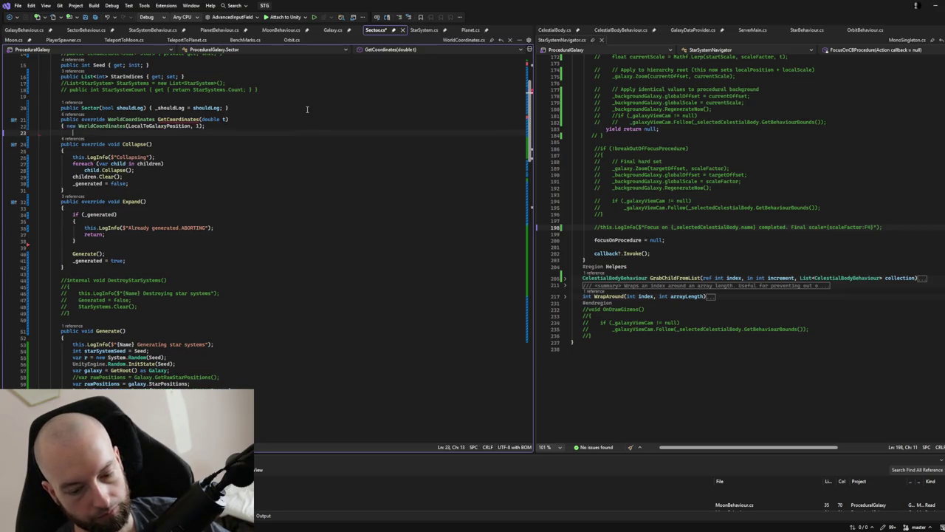
pyautogui.write('var result = new WorldCoordinates(LocalToGalaxyPosition, 1);')
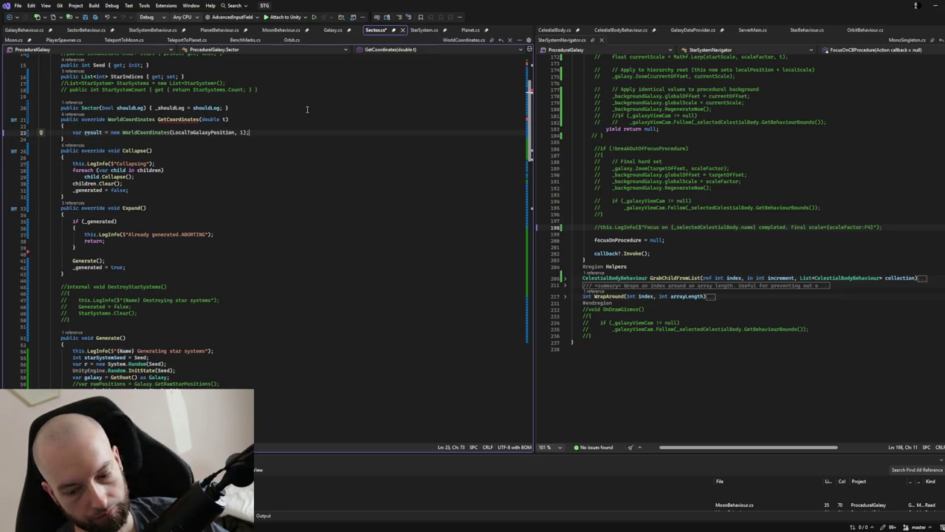
pyautogui.press('End')
pyautogui.press('Return')
pyautogui.write('return result;')
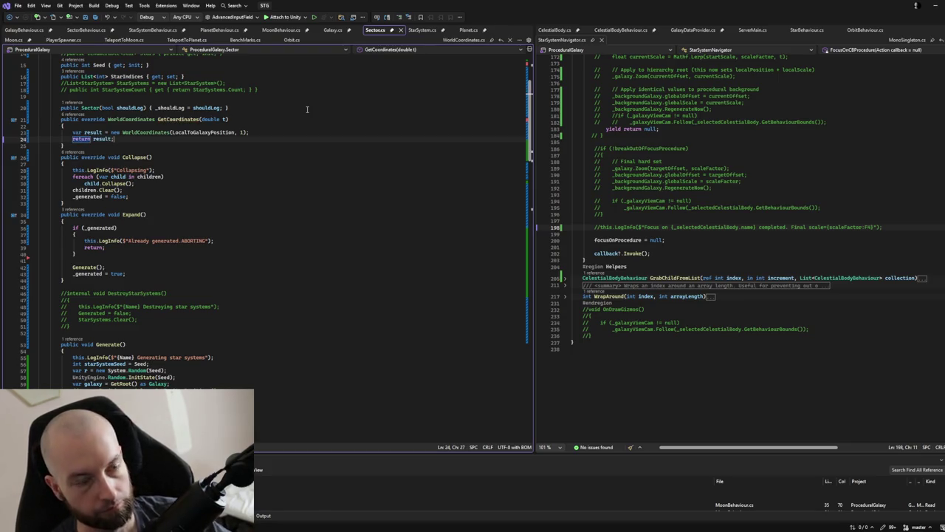
# Compare the Galaxy, Sector and StarSystem code, then select the arrow in Planet's one-line GetCoordinates
pyautogui.click(333, 29)
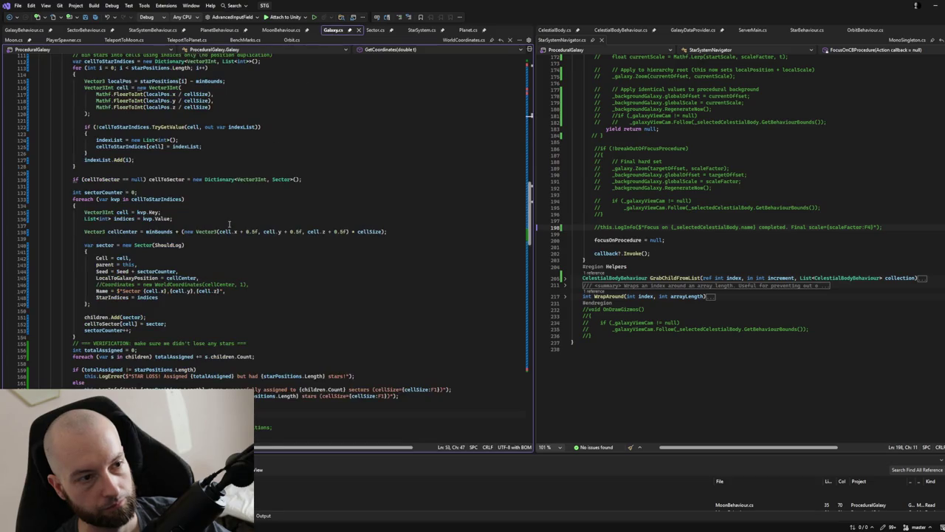
pyautogui.click(373, 30)
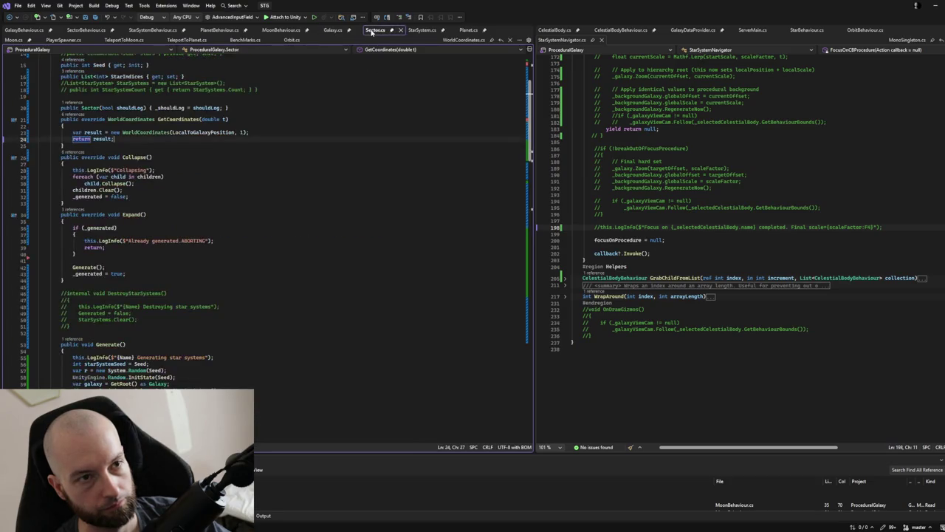
pyautogui.click(418, 30)
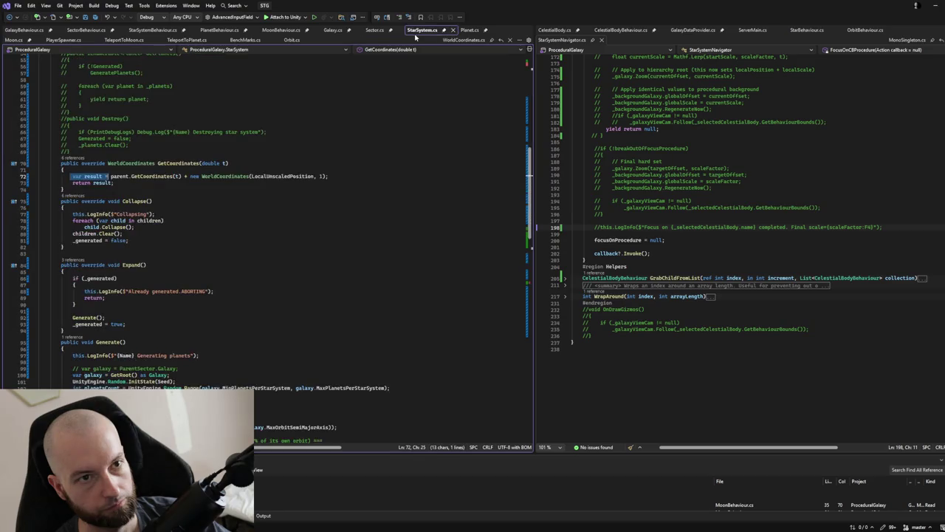
pyautogui.click(468, 31)
pyautogui.doubleClick(234, 162)
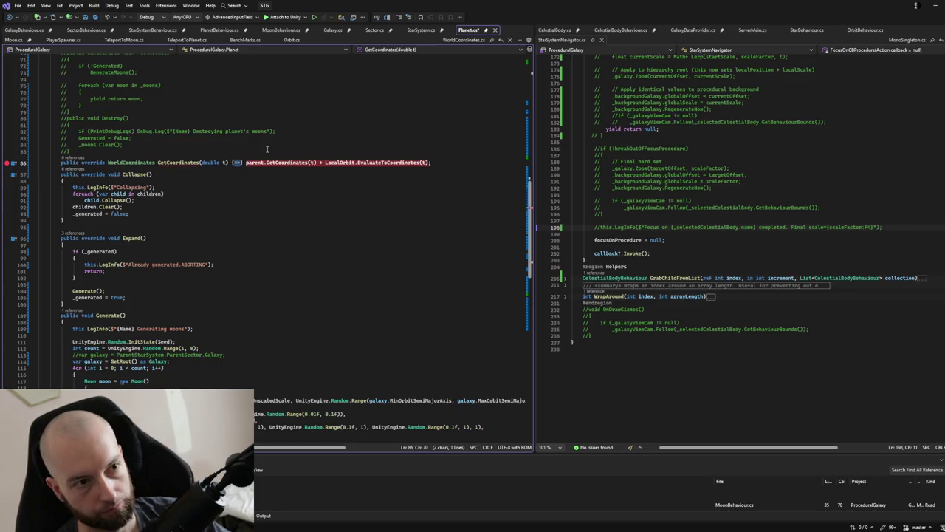
# Make Planet's GetCoordinates store the sum in 'var result' and 'return result;', then save
pyautogui.write('{')
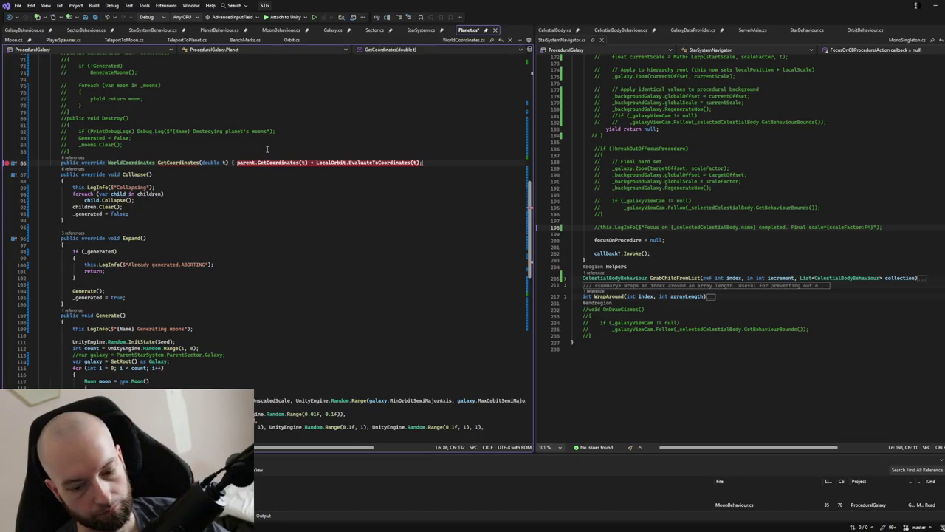
pyautogui.press('Return')
pyautogui.write('var result = parent.GetCoordinates(t) + LocalOrbit.EvaluateToCoordinates(t);')
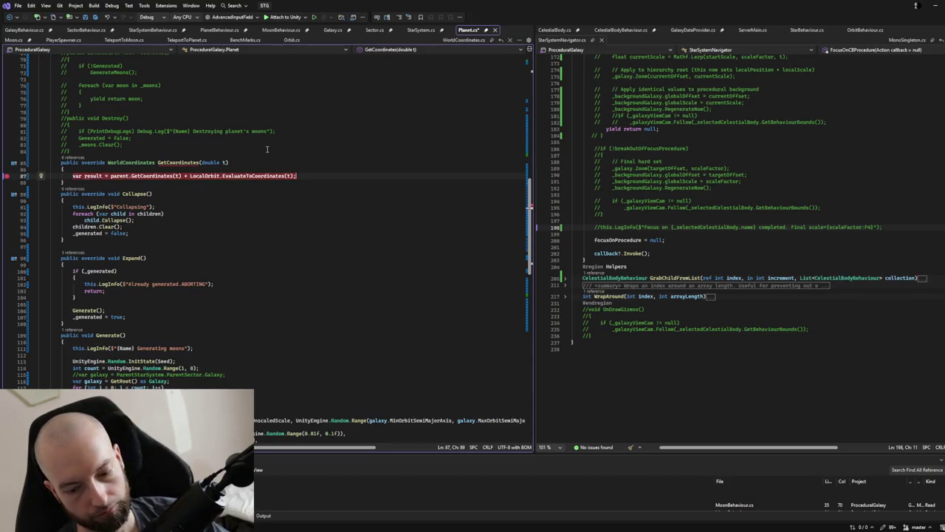
pyautogui.press('End')
pyautogui.press('Return')
pyautogui.write('return re')
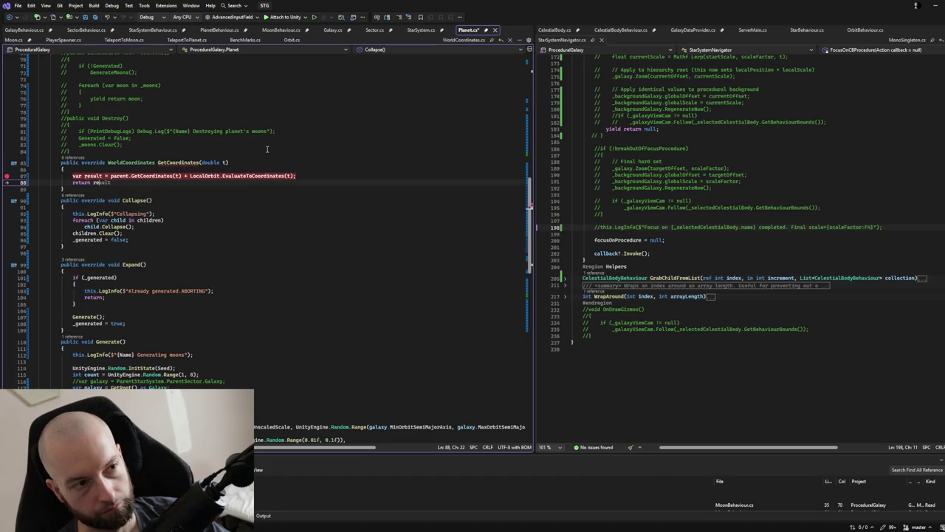
pyautogui.write('sult;')
pyautogui.hotkey('ctrl', 's')
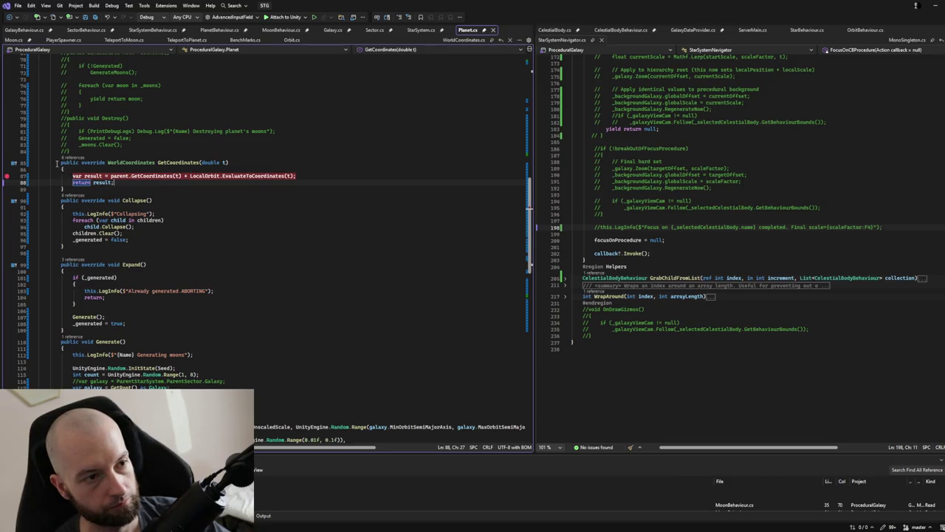
# Select Planet's complete GetCoordinates method (lines 85–89) and switch to the Moon code
pyautogui.moveTo(56, 163)
pyautogui.mouseDown()
pyautogui.moveTo(73, 185)
pyautogui.moveTo(96, 189)
pyautogui.mouseUp()
pyautogui.hotkey('ctrl', 'c')
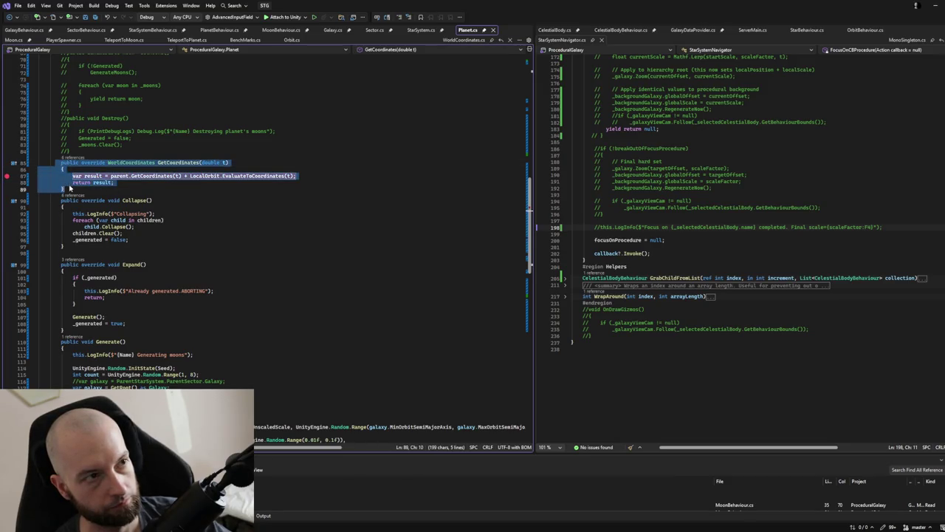
pyautogui.click(13, 39)
pyautogui.scroll(5, 81, 178)
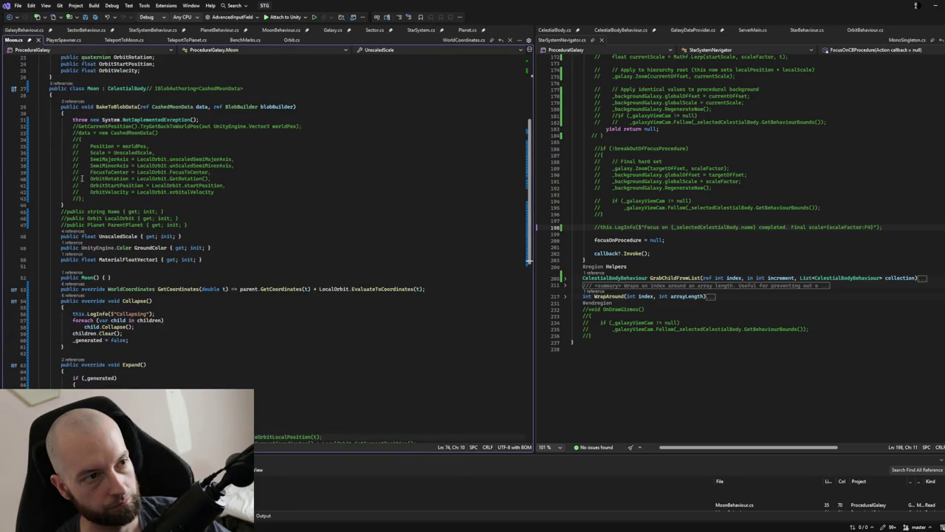
# Paste the copied GetCoordinates method into Moon below its constructor and delete the old one-line override
pyautogui.scroll(-2, 145, 269)
pyautogui.click(183, 236)
pyautogui.hotkey('ctrl', 'v')
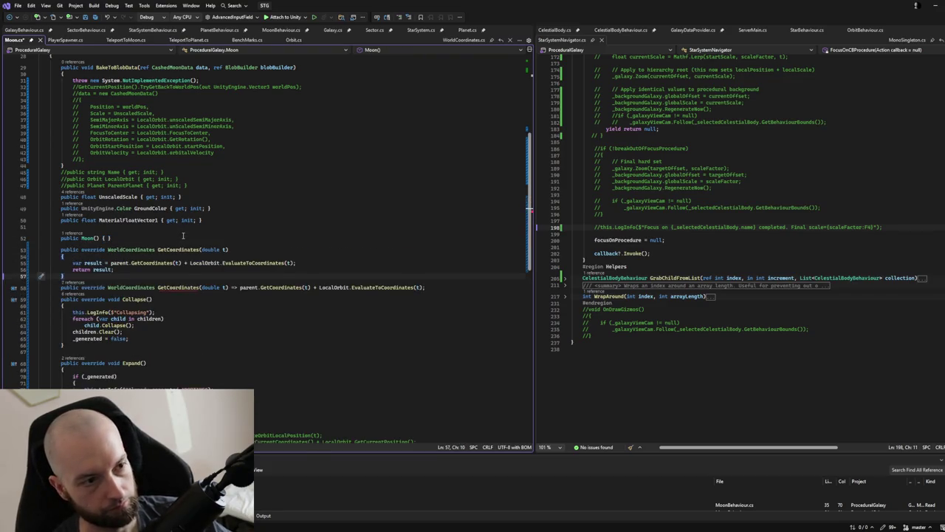
pyautogui.click(429, 286)
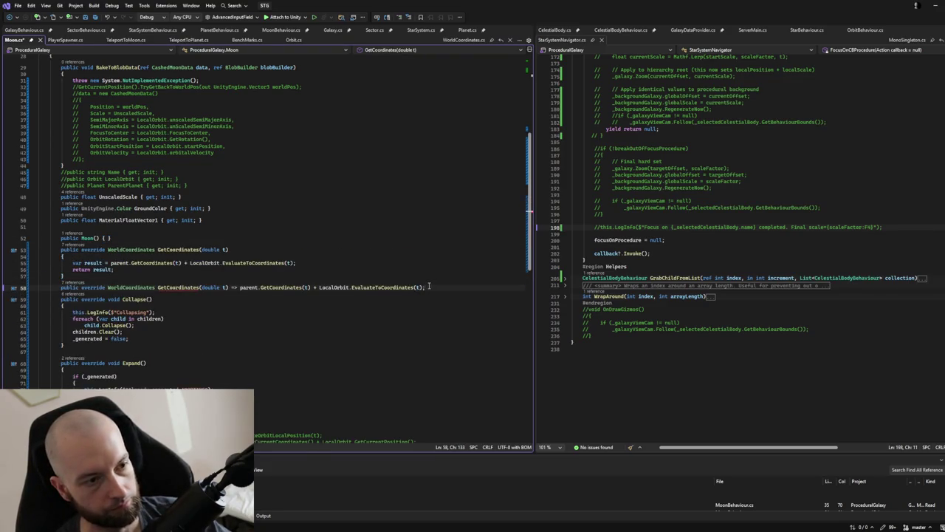
pyautogui.hotkey('shift', 'Up')
pyautogui.press('Delete')
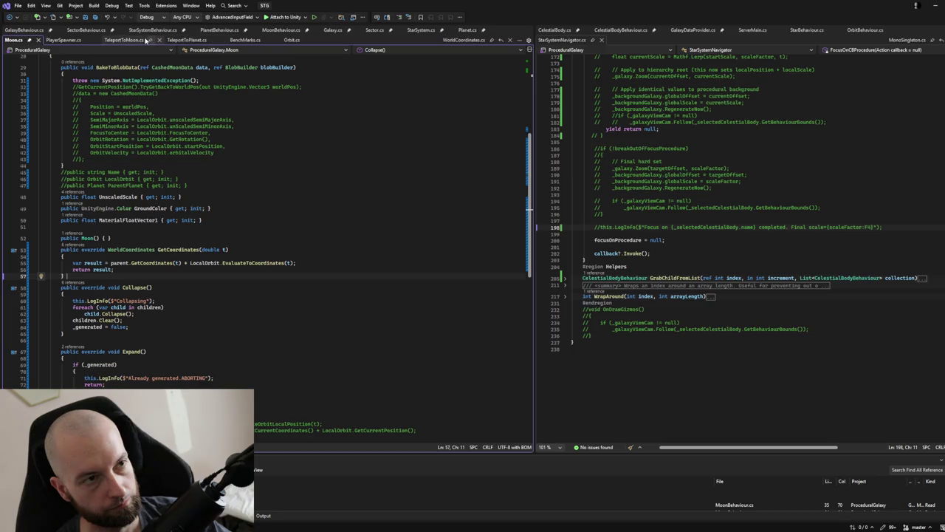
# Look through the TeleportToMoon, TeleportToPlanet, BenchMarks and Orbit code files
pyautogui.click(125, 40)
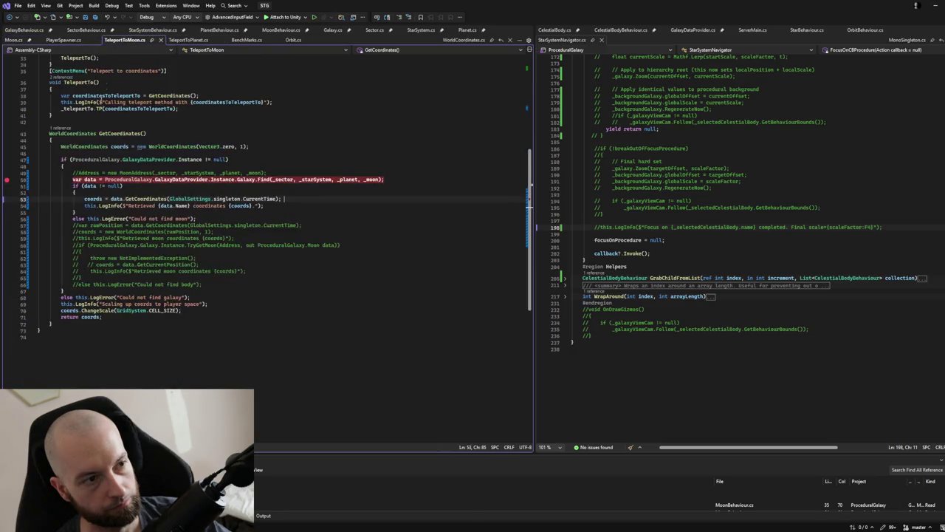
pyautogui.click(187, 41)
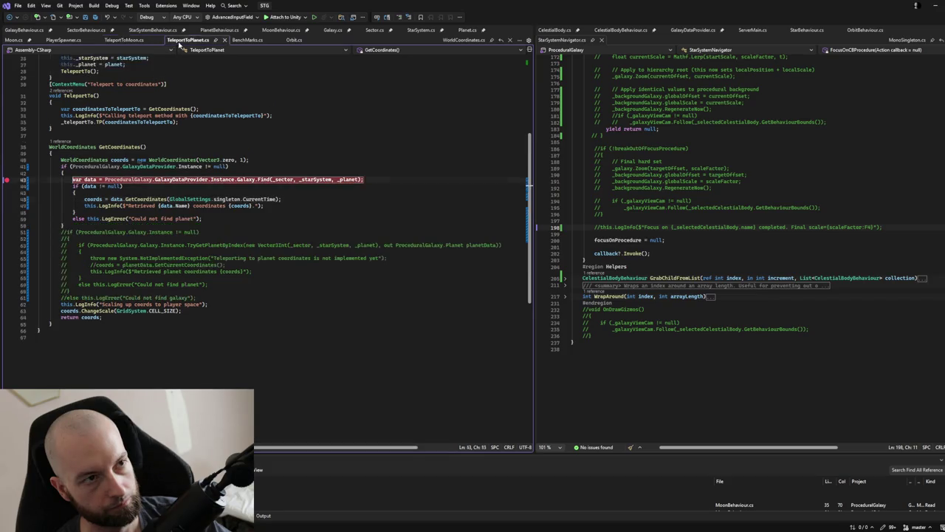
pyautogui.click(246, 40)
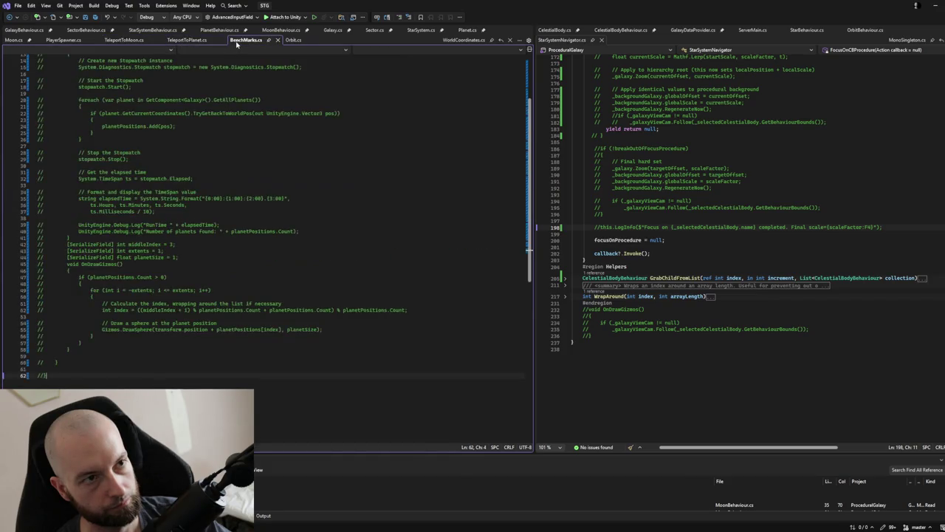
pyautogui.click(291, 41)
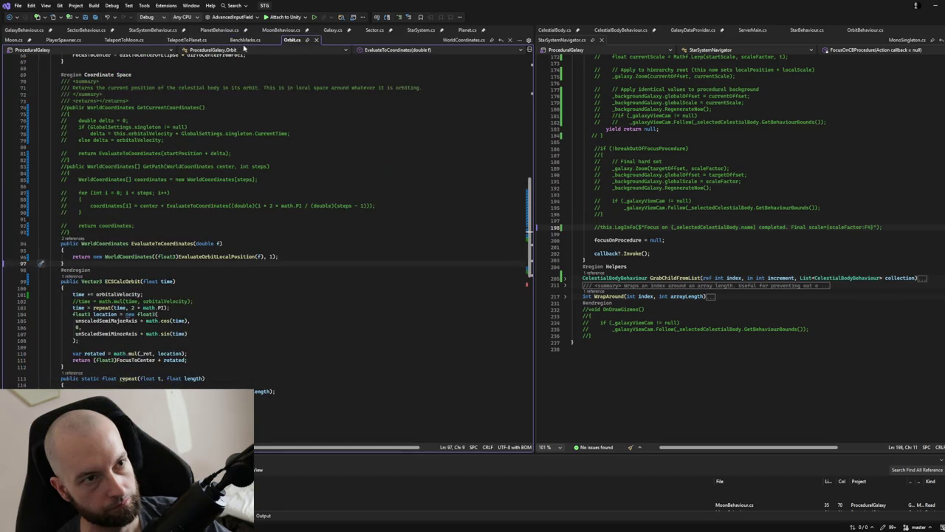
pyautogui.click(124, 40)
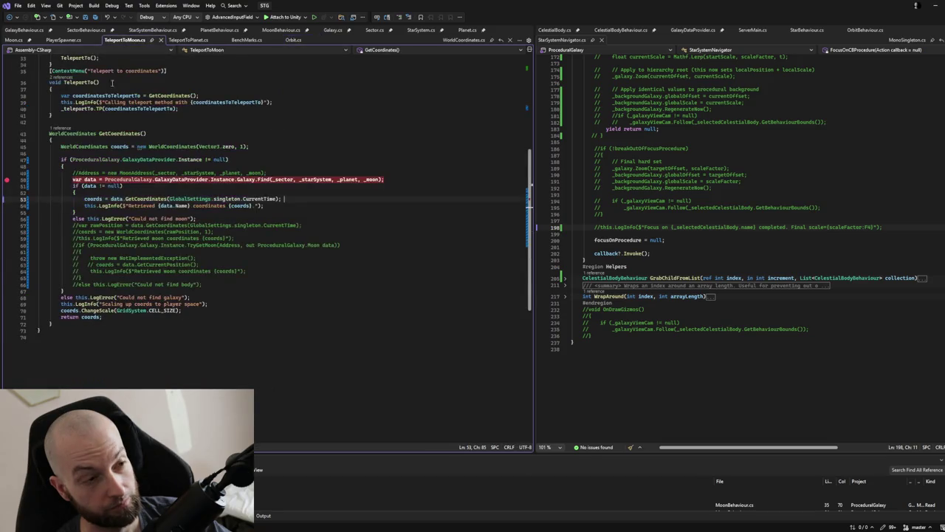
pyautogui.scroll(6, 125, 297)
pyautogui.scroll(2, 125, 298)
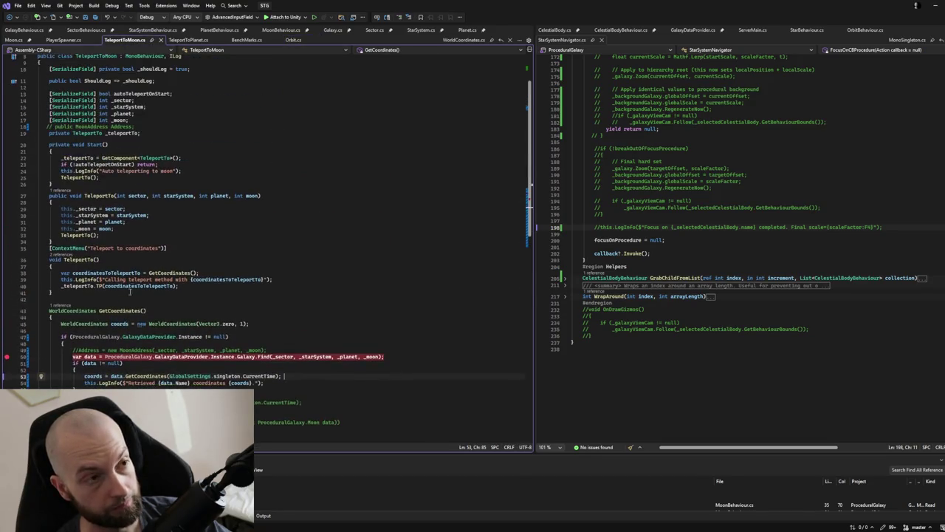
# Recheck TeleportToPlanet, BenchMarks, TeleportToMoon and Orbit, then return to Moon.cs
pyautogui.click(187, 40)
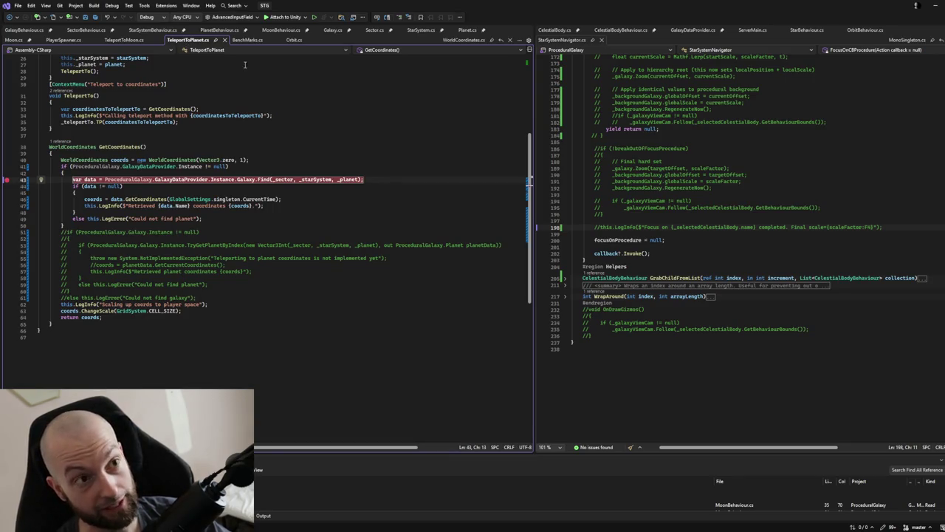
pyautogui.click(246, 40)
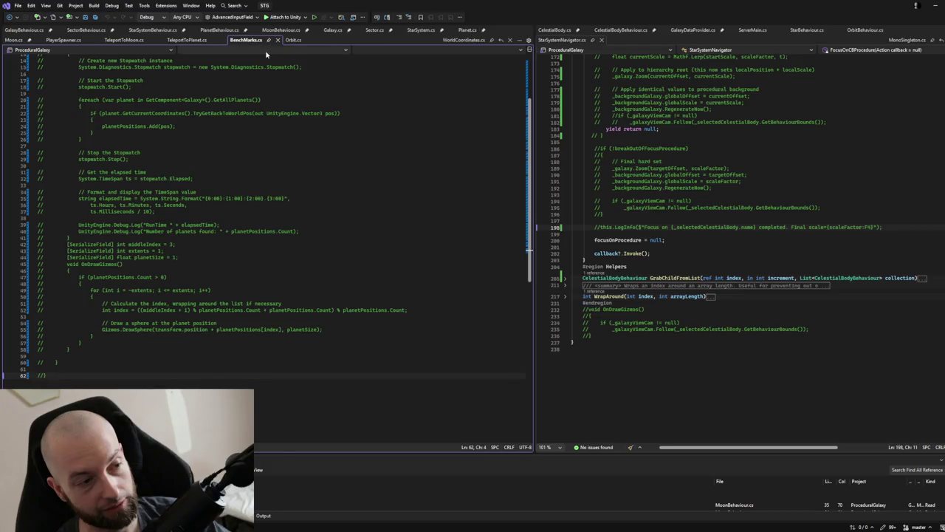
pyautogui.scroll(5, 206, 123)
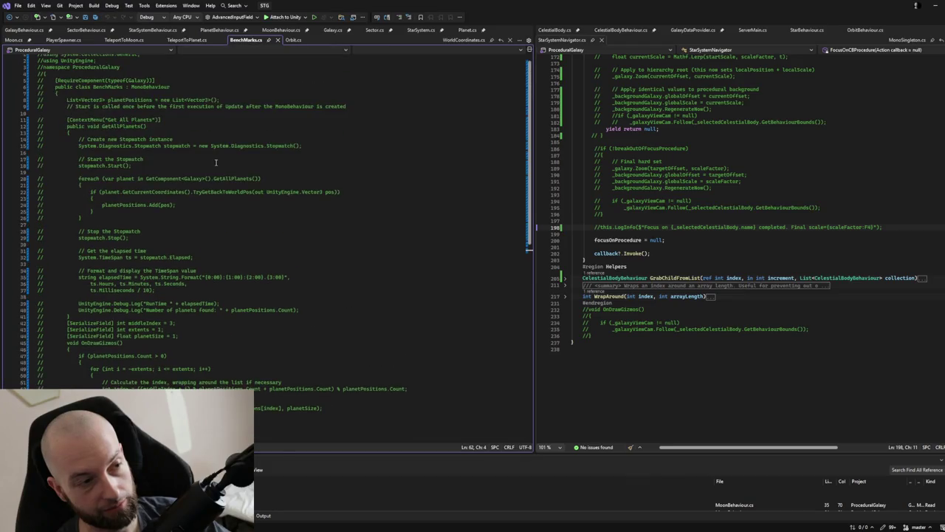
pyautogui.click(125, 40)
pyautogui.scroll(-3, 23, 247)
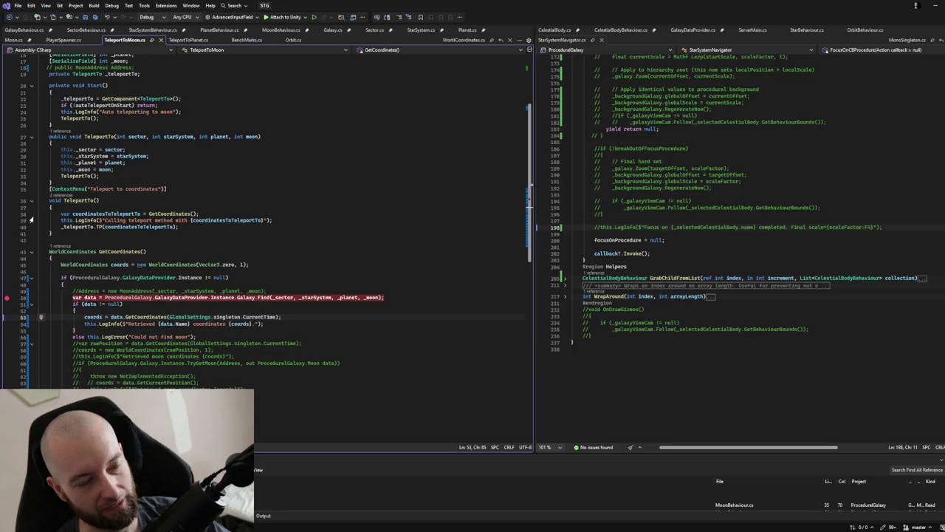
pyautogui.scroll(2, 30, 216)
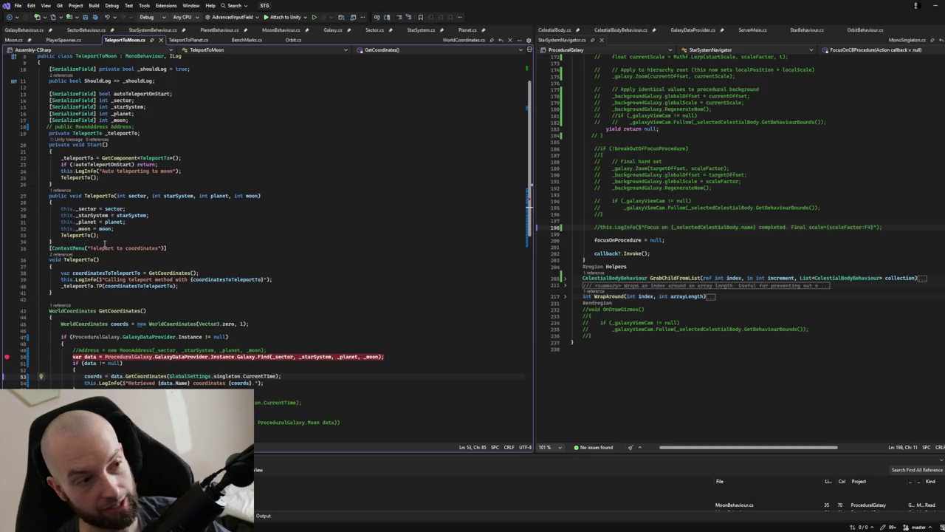
pyautogui.click(293, 40)
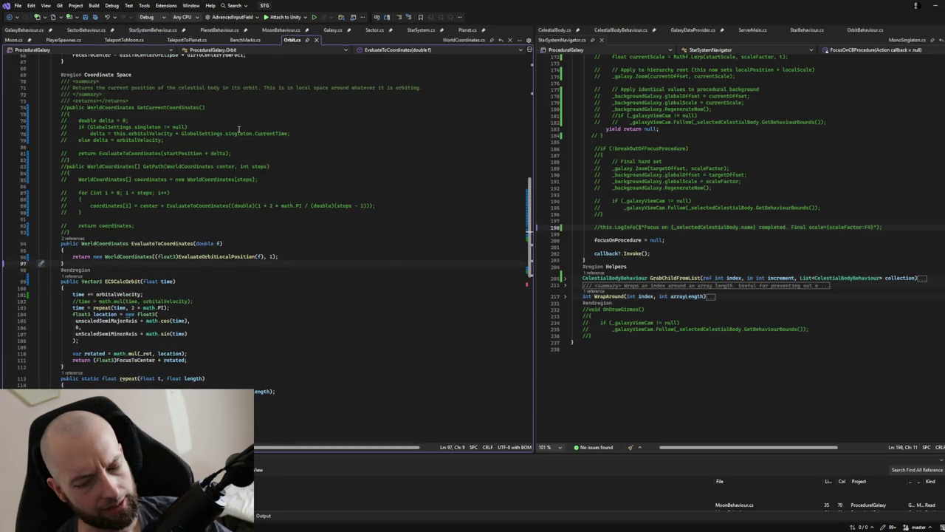
pyautogui.scroll(-3, 171, 220)
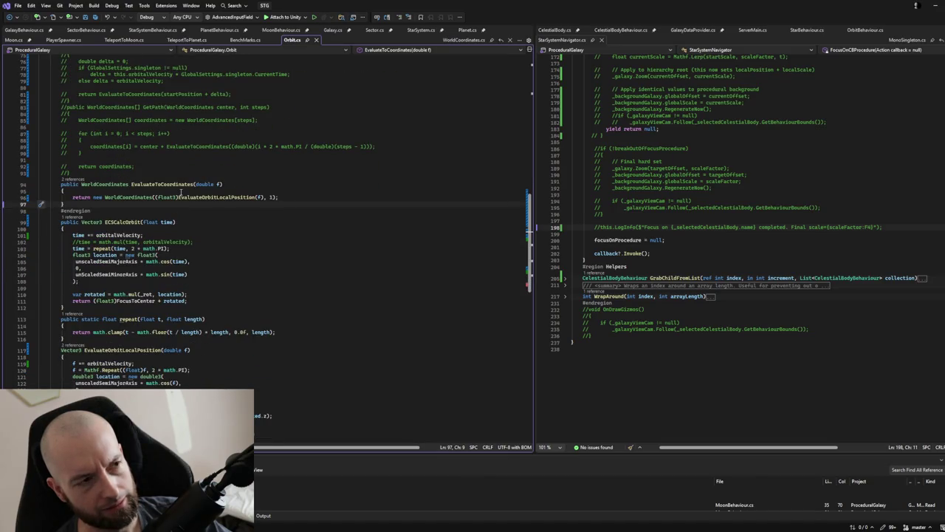
pyautogui.scroll(3, 169, 175)
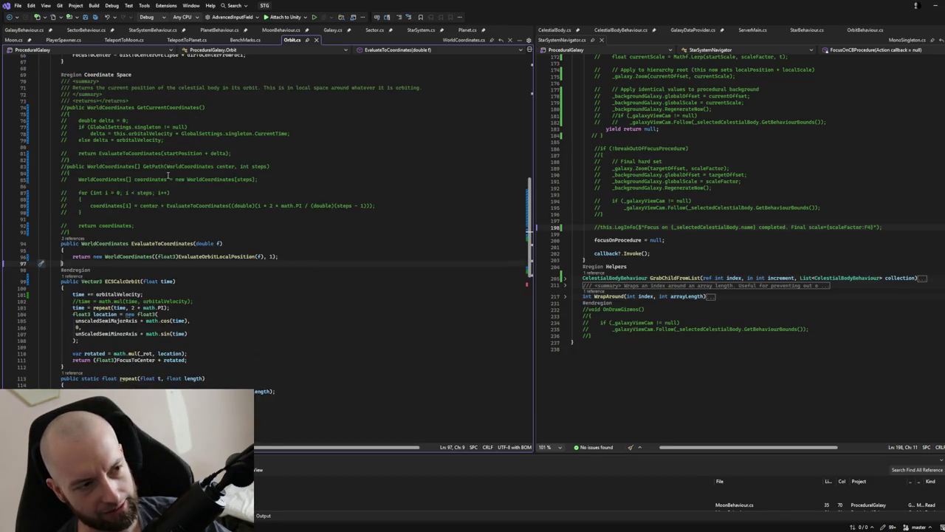
pyautogui.click(248, 39)
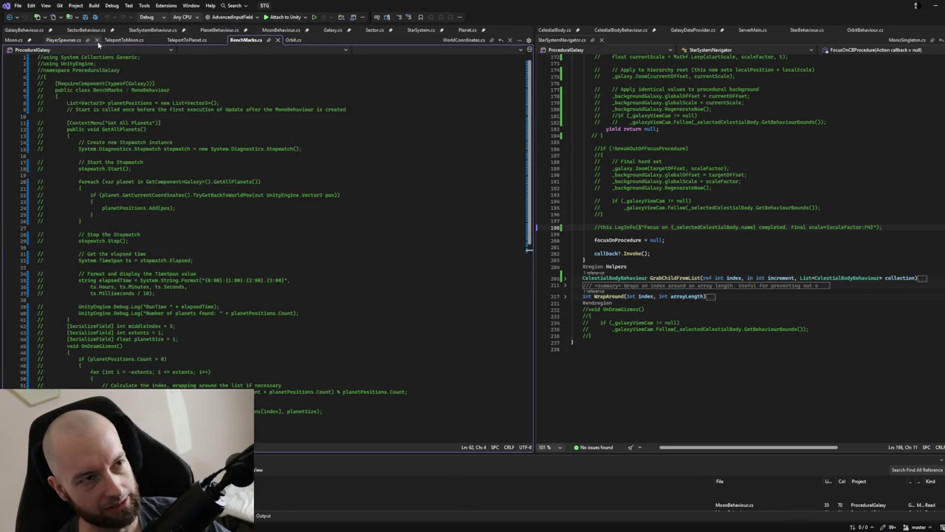
pyautogui.click(14, 39)
pyautogui.scroll(3, 86, 192)
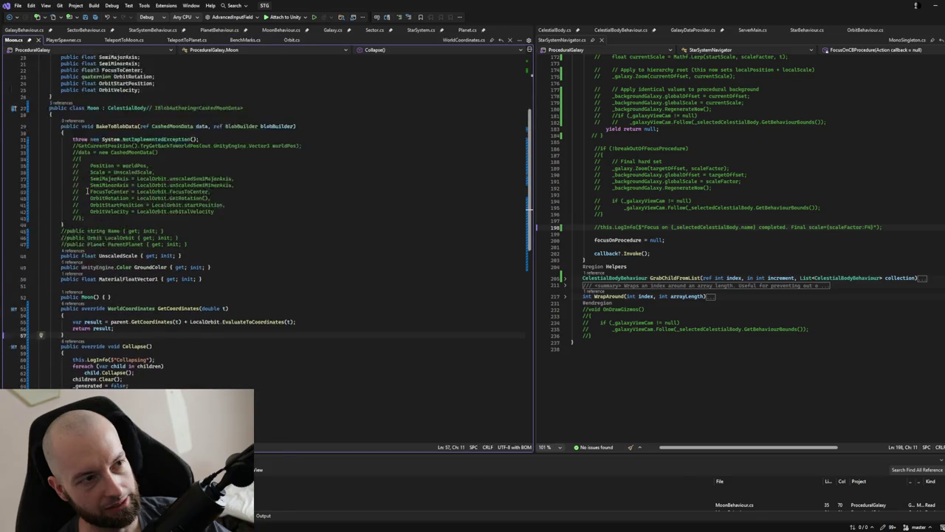
# Set breakpoints on 'return result;' in Moon, Planet and StarSystem, then attach the debugger with F5
pyautogui.scroll(-4, 87, 192)
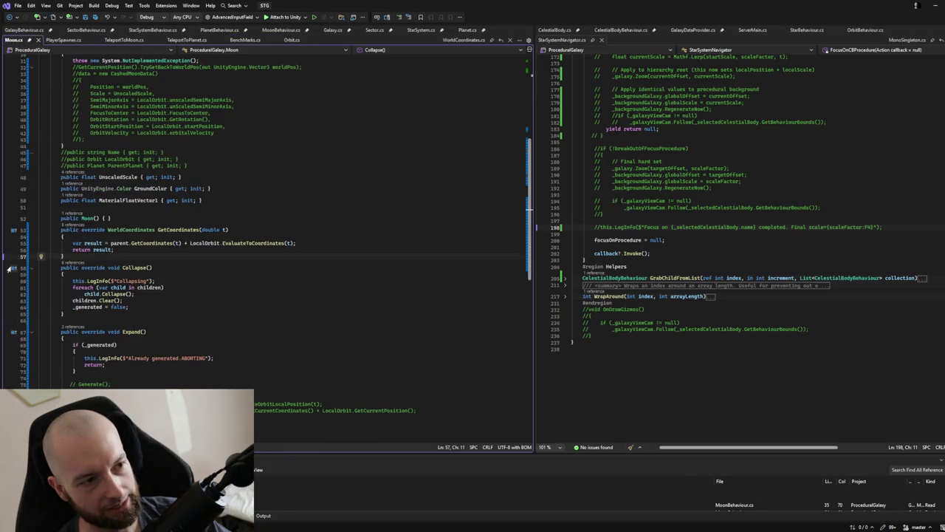
pyautogui.click(7, 249)
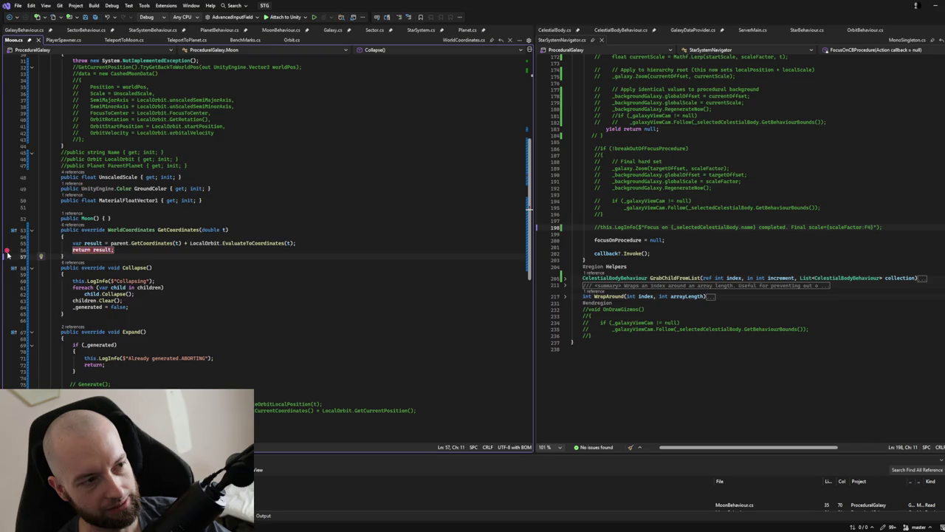
pyautogui.click(470, 30)
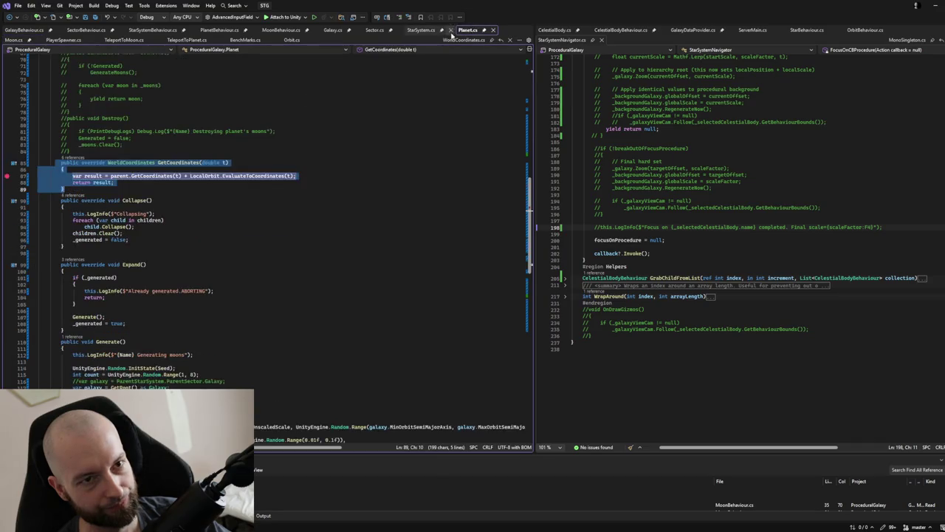
pyautogui.click(7, 182)
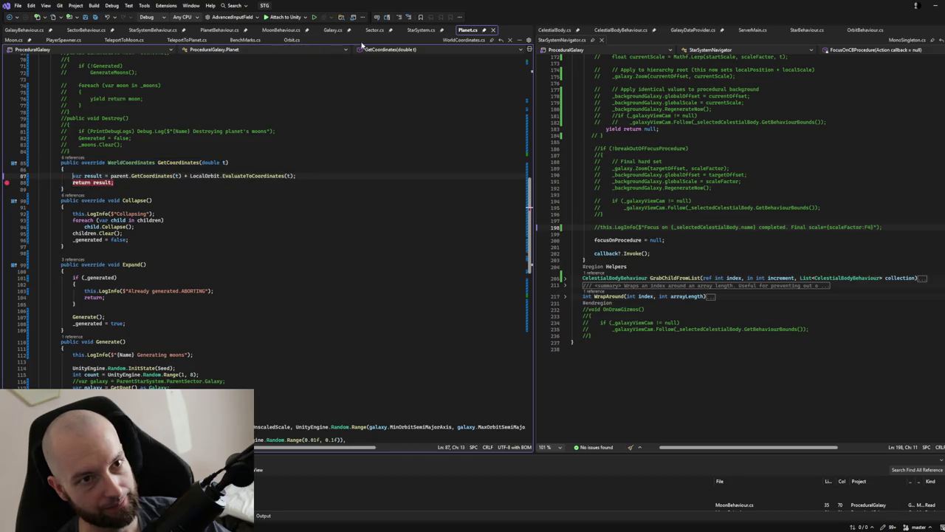
pyautogui.click(422, 30)
pyautogui.click(7, 181)
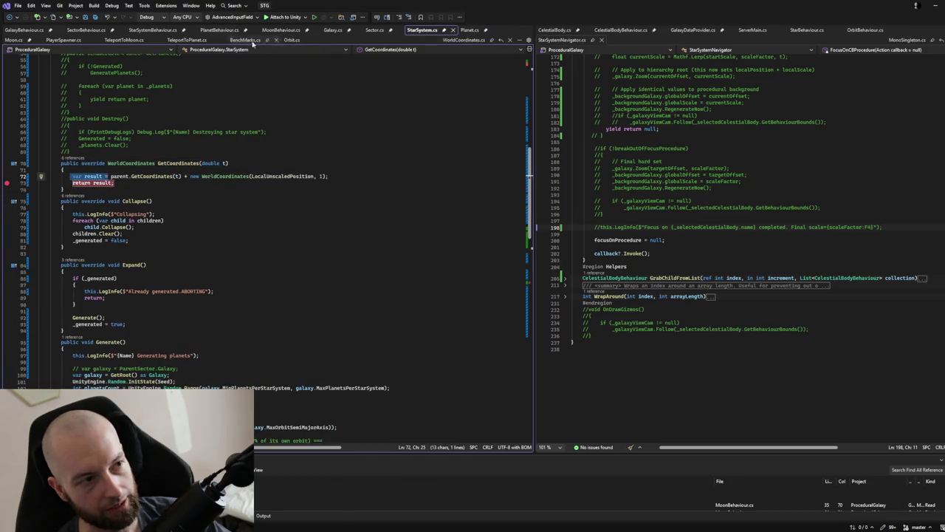
pyautogui.press('F5')
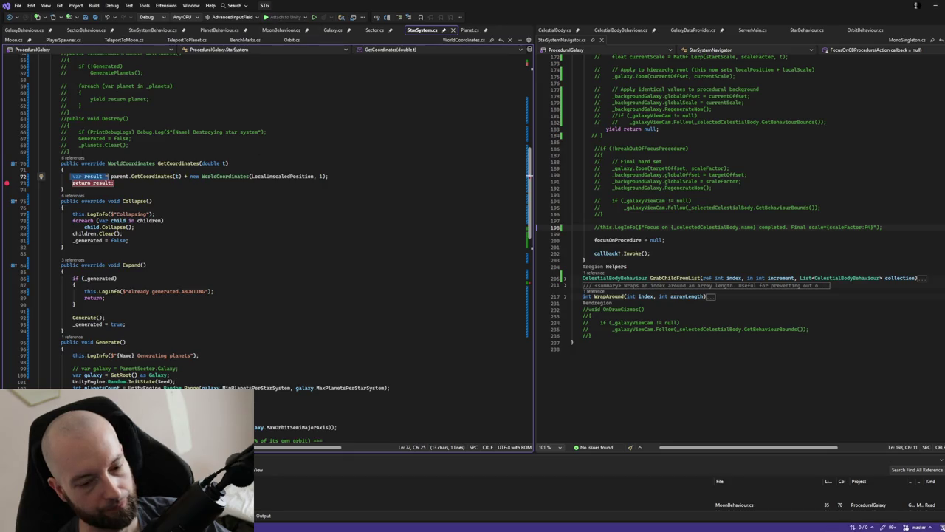
pyautogui.press('F5')
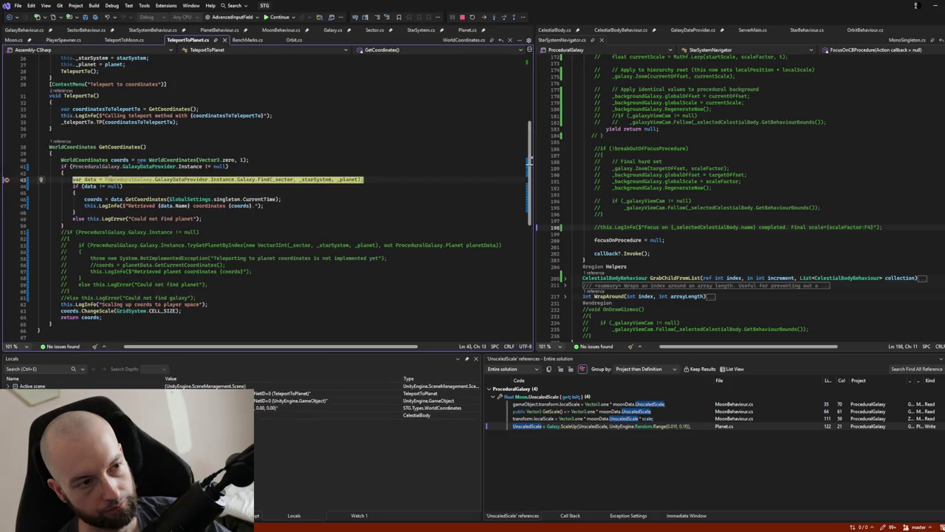
# Resume from the TeleportToPlanet stop and add breakpoints on Planet's result assignment and return lines
pyautogui.click(280, 18)
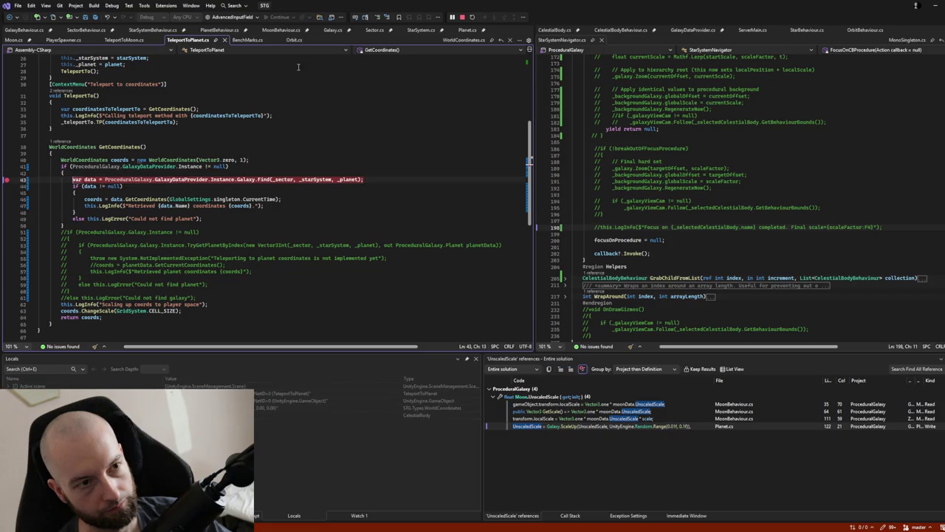
pyautogui.click(459, 34)
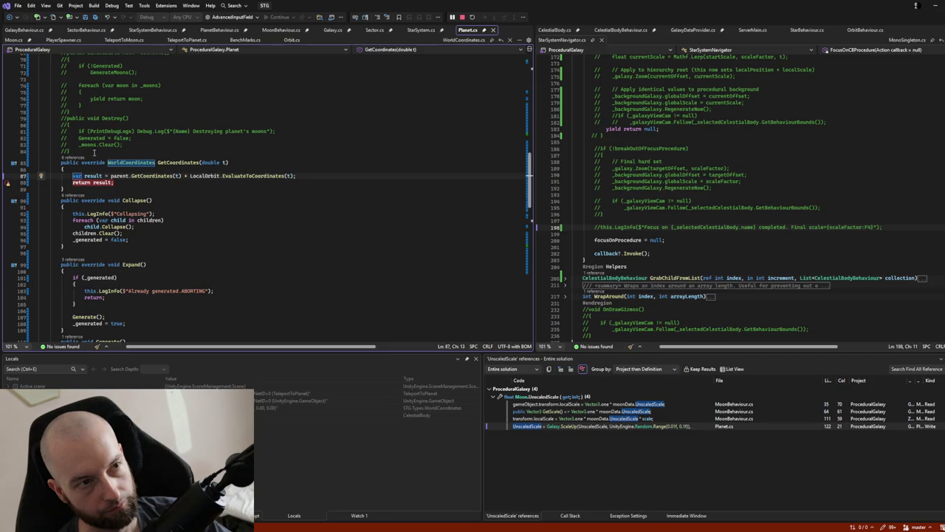
pyautogui.click(6, 177)
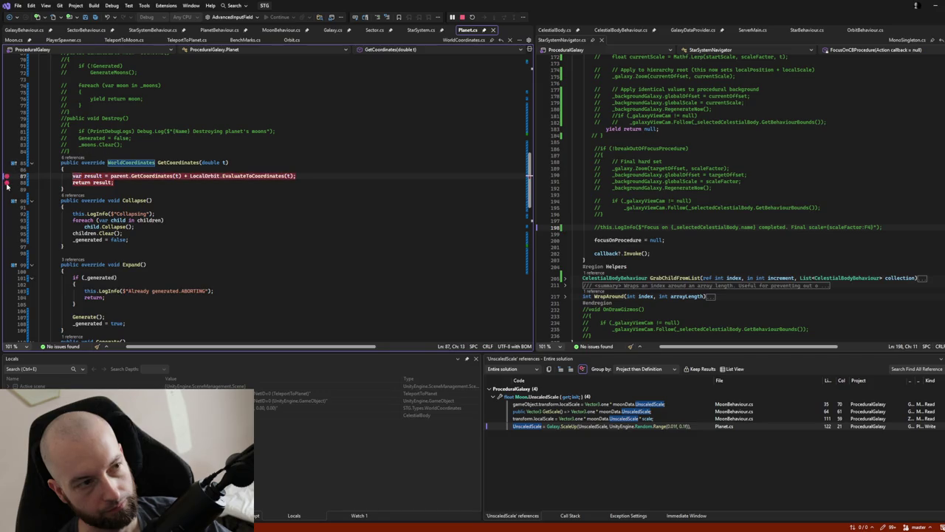
pyautogui.click(7, 183)
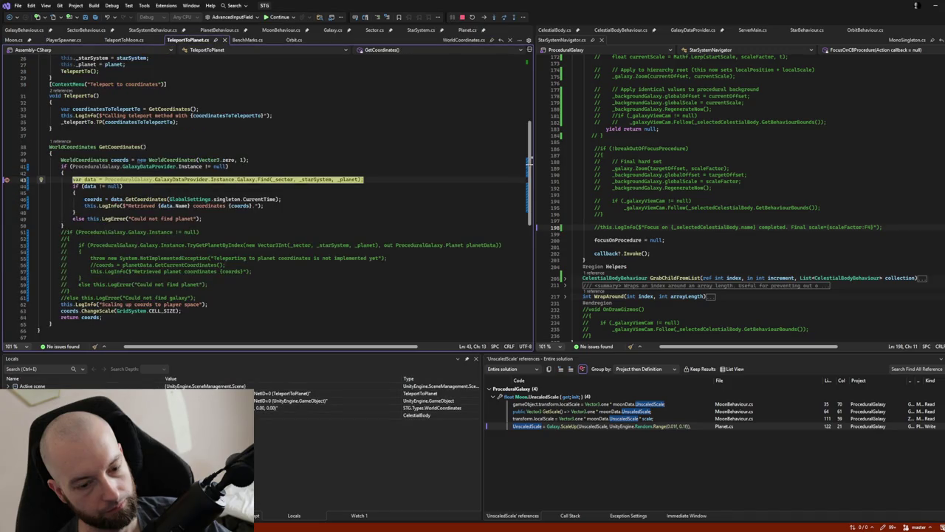
# Continue to StarSystem's return, inspect its result, then step back into Planet and into EvaluateToCoordinates
pyautogui.click(278, 17)
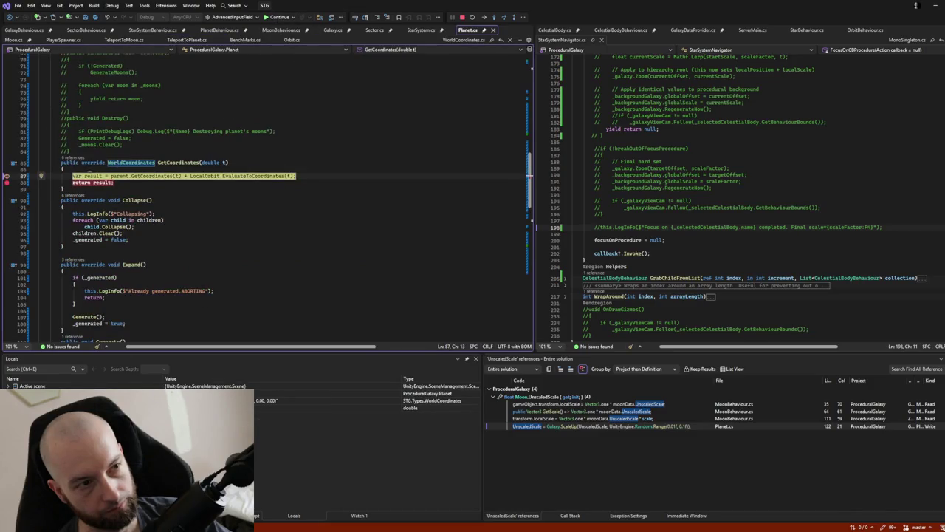
pyautogui.click(278, 17)
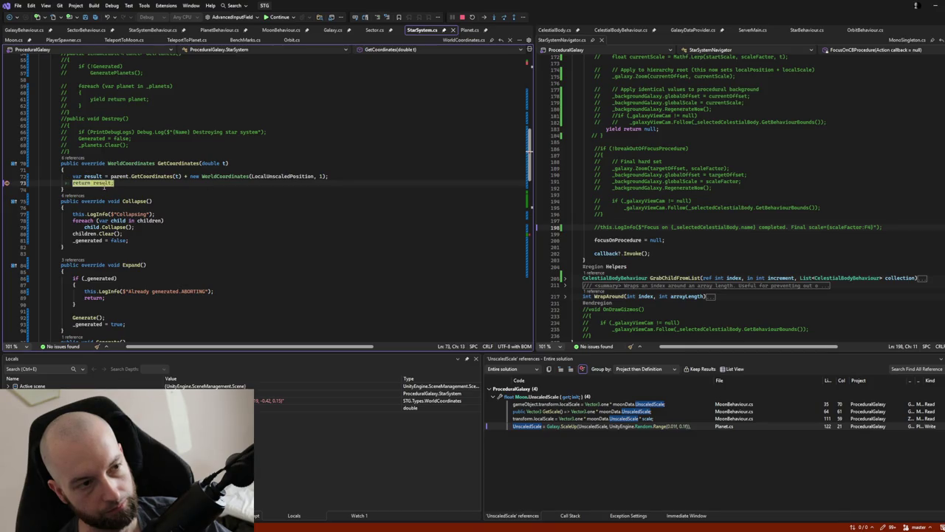
pyautogui.click(104, 184)
pyautogui.press('F10')
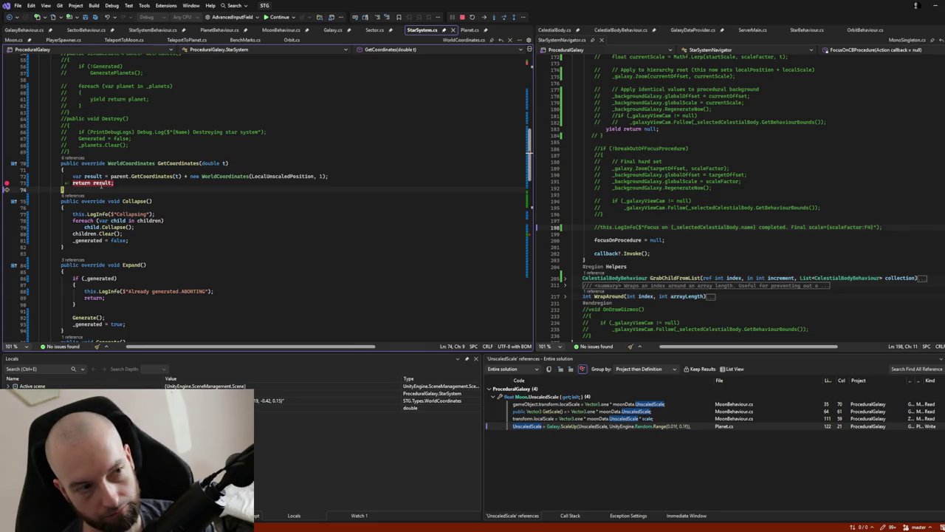
pyautogui.press('F10')
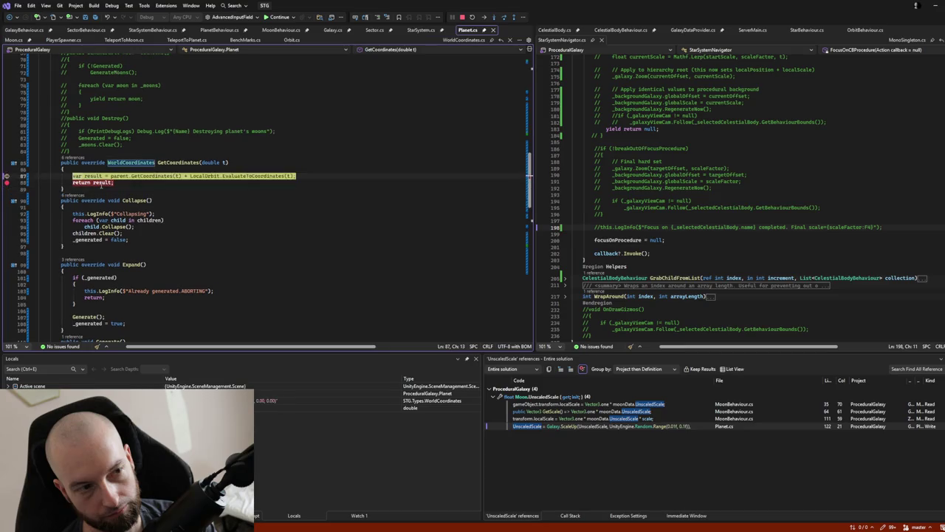
pyautogui.press('F11')
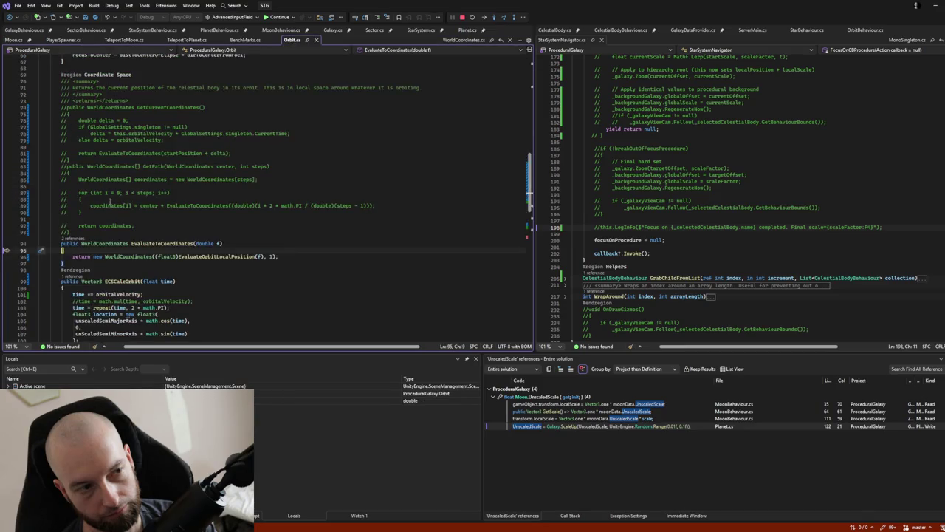
# Step into EvaluateOrbitLocalPosition and advance through the orbital velocity calculation lines
pyautogui.press('F11')
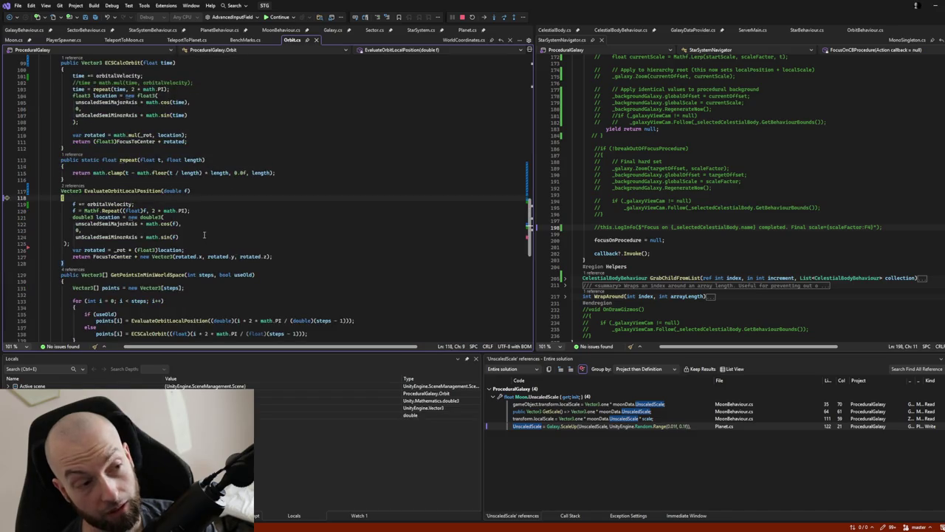
pyautogui.press('F10')
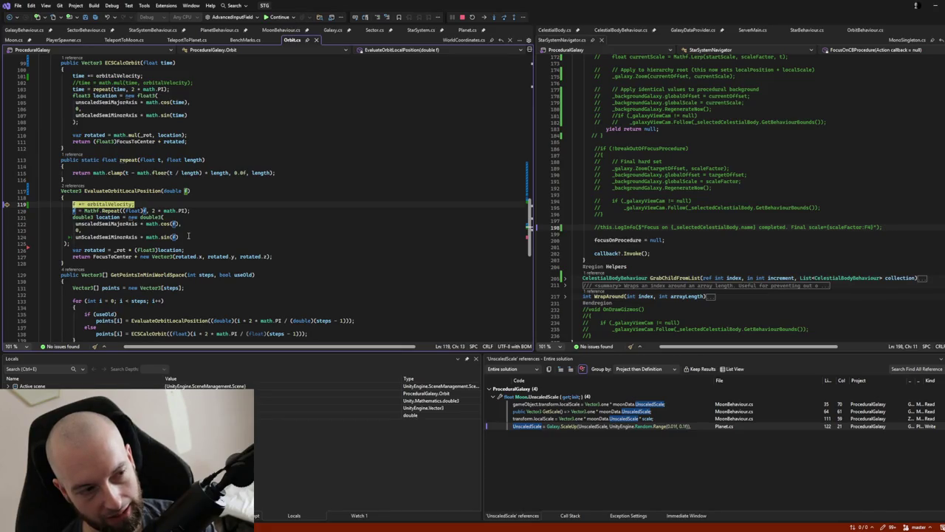
pyautogui.press('F10')
pyautogui.press('F10')
pyautogui.press('F11')
# Step through the math helper and double3 constructor back to Planet's return result, then stop debugging
pyautogui.hotkey('shift', 'F11')
pyautogui.press('F11')
pyautogui.hotkey('shift', 'F11')
pyautogui.press('F11')
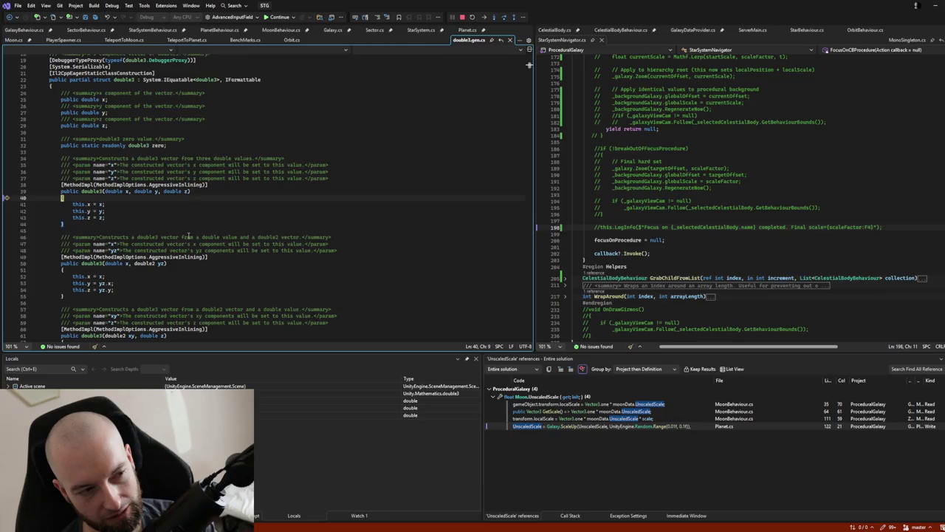
pyautogui.hotkey('shift', 'F11')
pyautogui.hotkey('shift', 'F11')
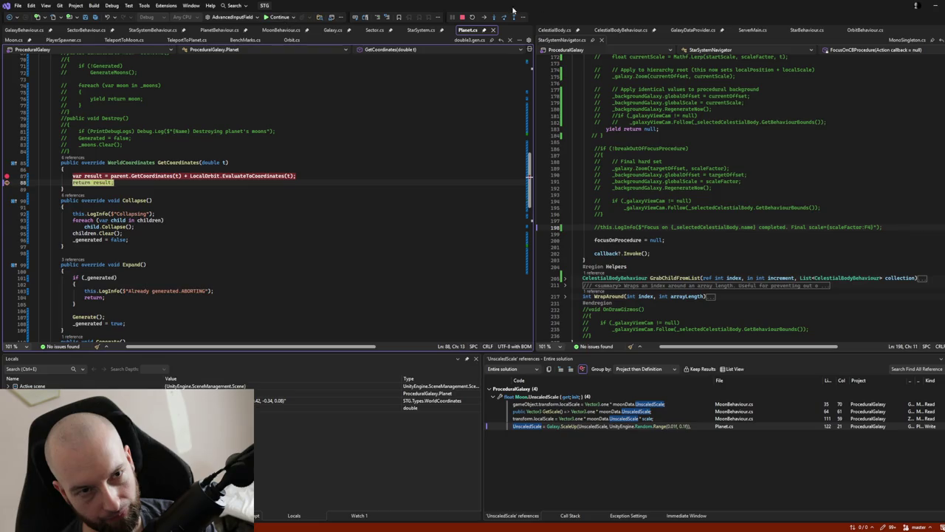
pyautogui.click(462, 16)
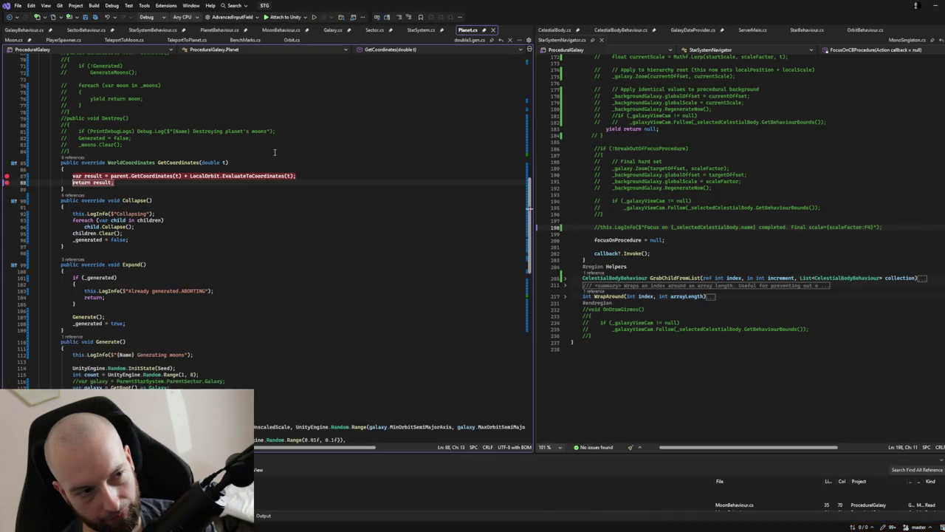